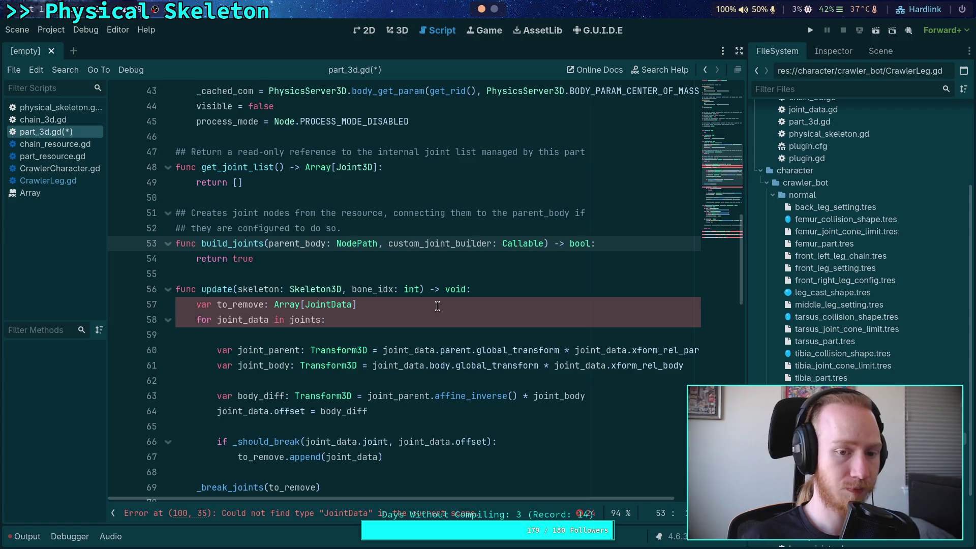
Step: Add chain: PhysicalBoneChain3D as the first parameter of build_joints
type("chain")
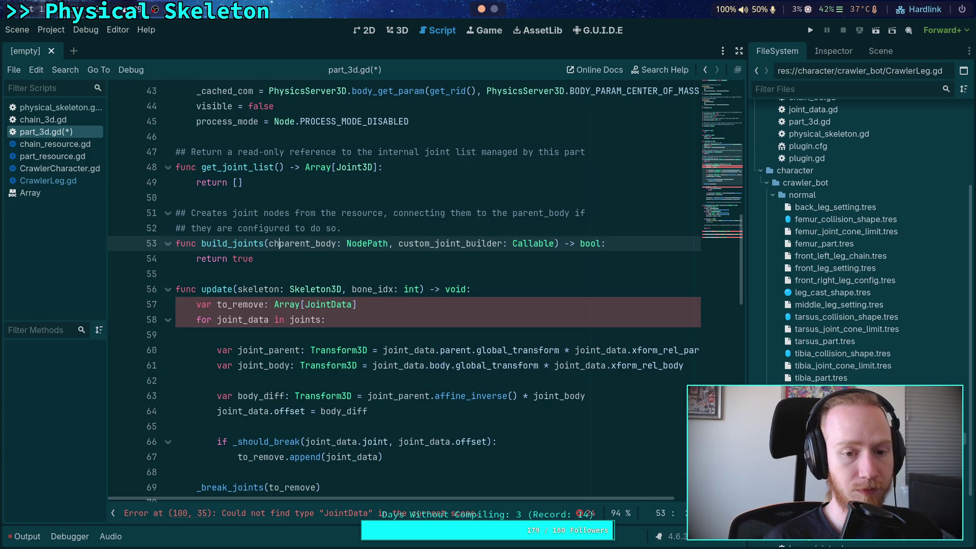
type(": ")
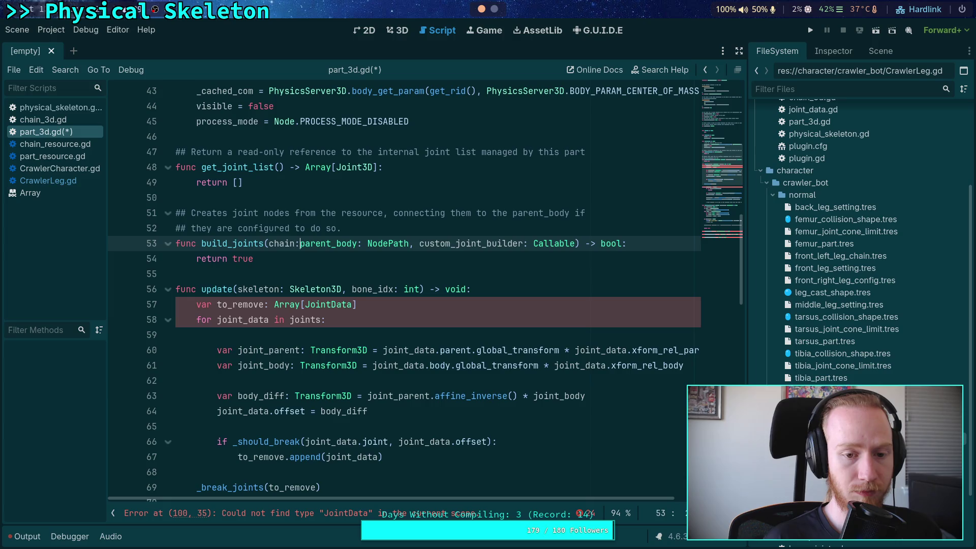
type("PhysicalBo")
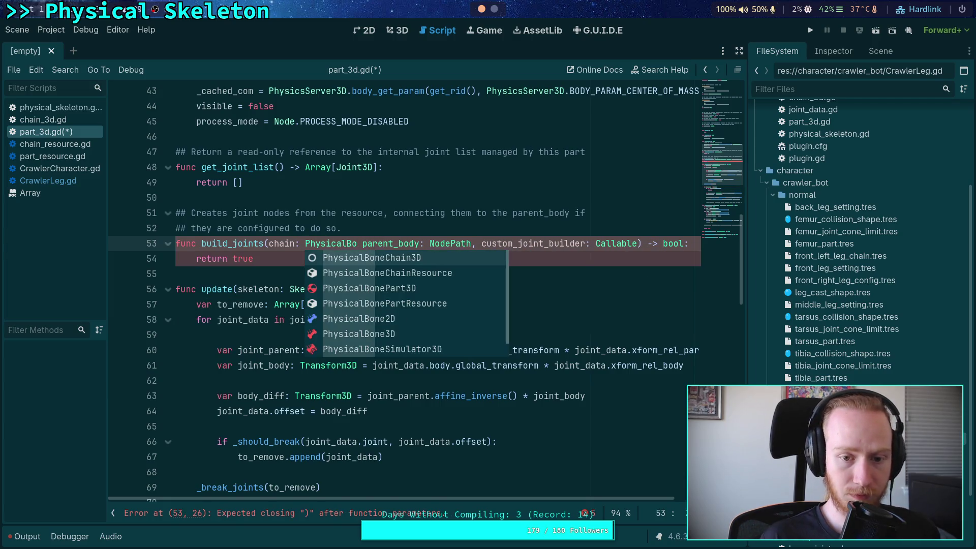
key("Return")
type(",")
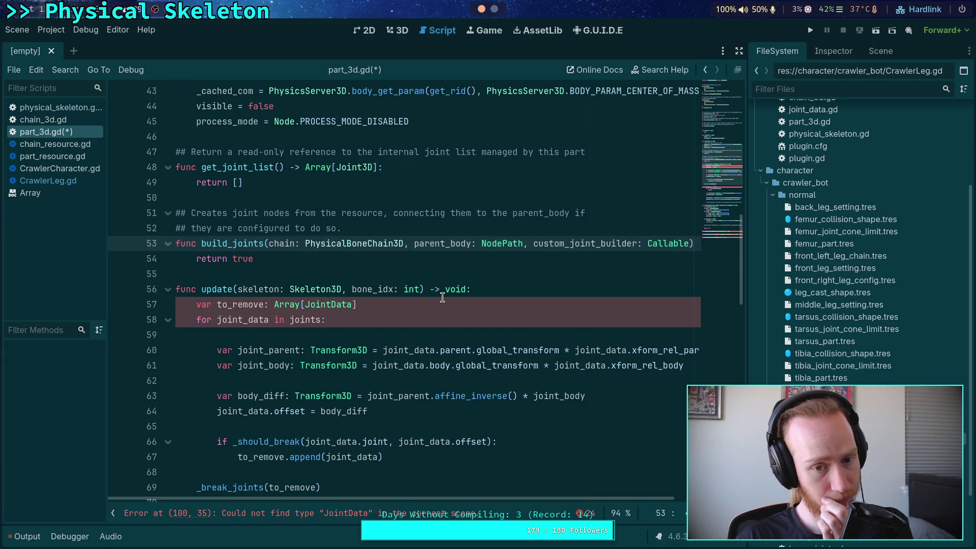
Step: Put chain, parent_body, custom_joint_builder and the closing ') -> bool' each on their own line
left_click(267, 242)
key("Return")
left_click(361, 259)
key("Return")
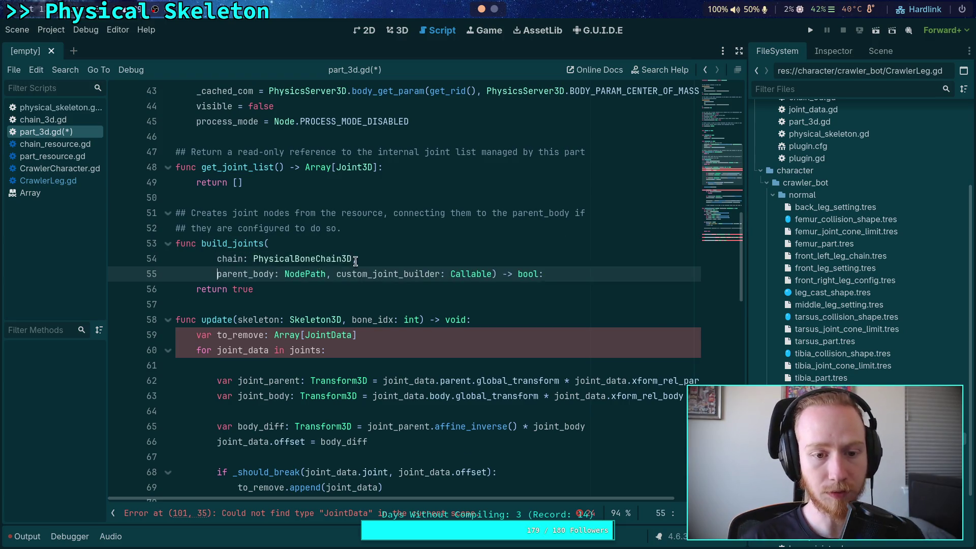
left_click(337, 274)
key("Return")
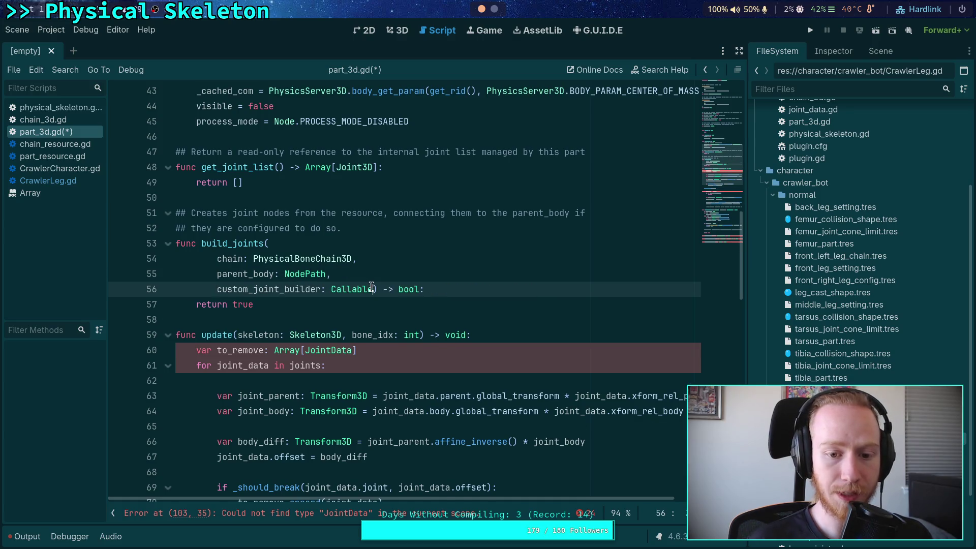
left_click(371, 290)
key("Return")
key("BackSpace")
left_click(459, 289)
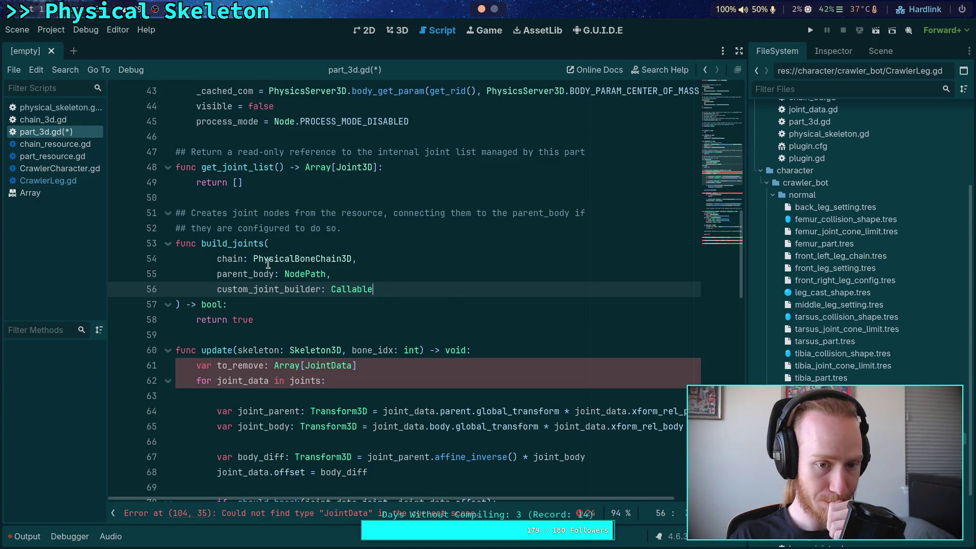
Step: Review chain_3d.gd's contents, then return to part_3d.gd
left_click(78, 120)
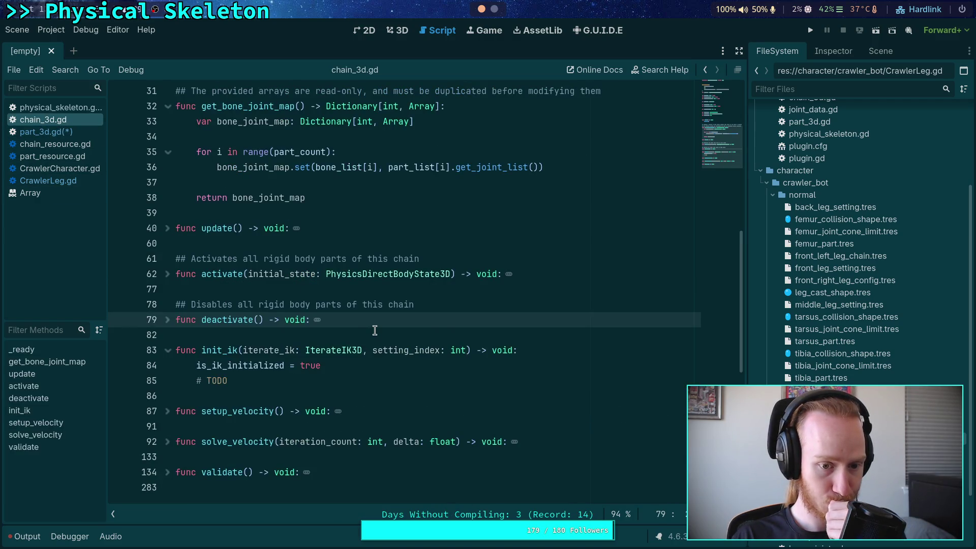
scroll(374, 330, "up", 9)
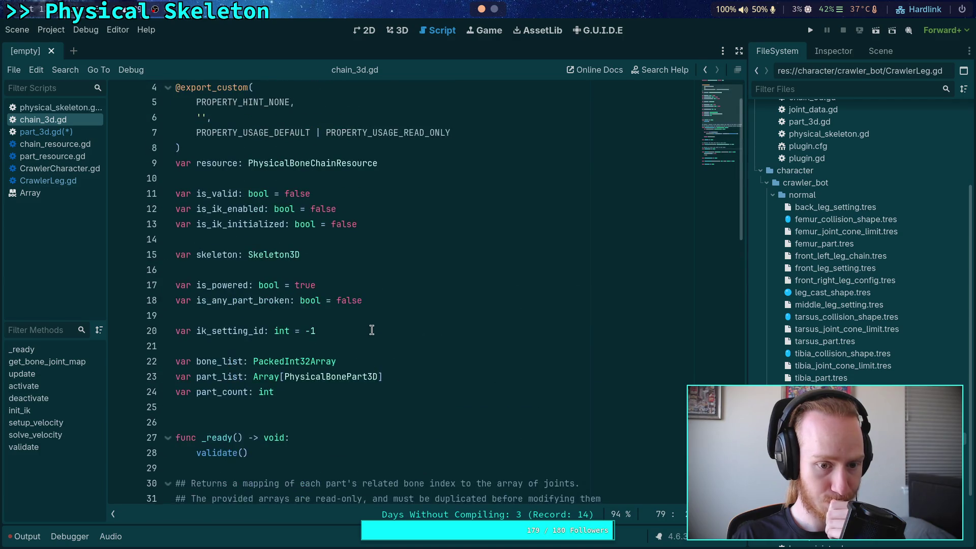
scroll(372, 330, "up", 1)
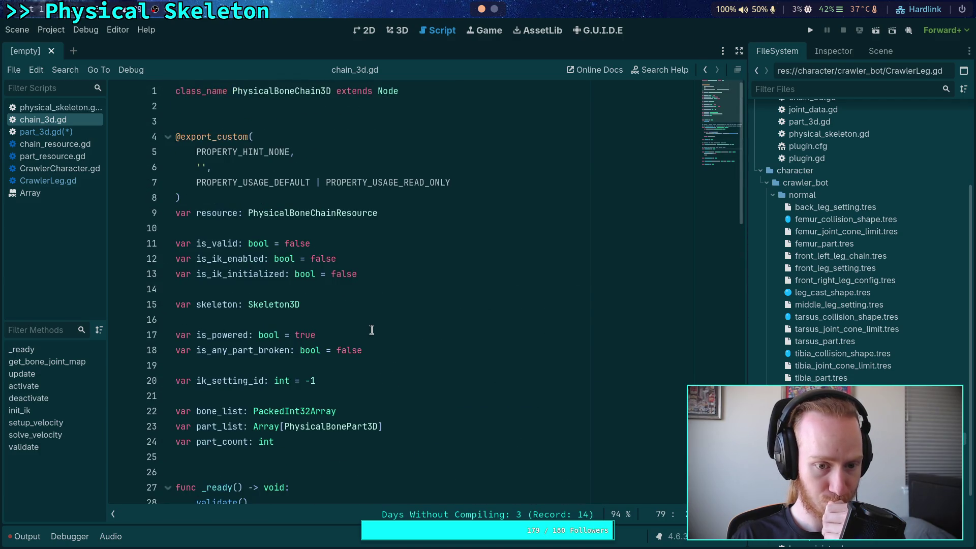
left_click(45, 133)
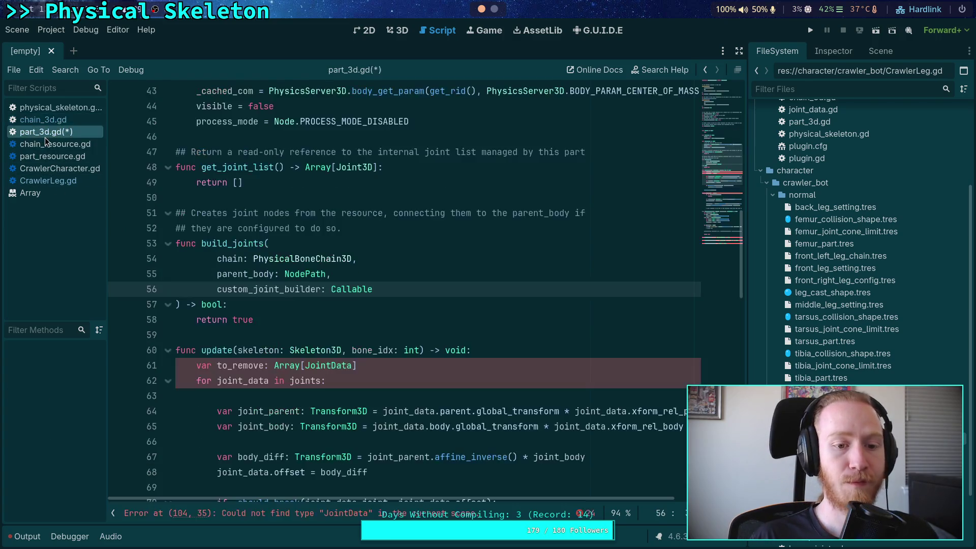
Step: Insert a main_body parameter line below chain in build_joints
left_click(417, 262)
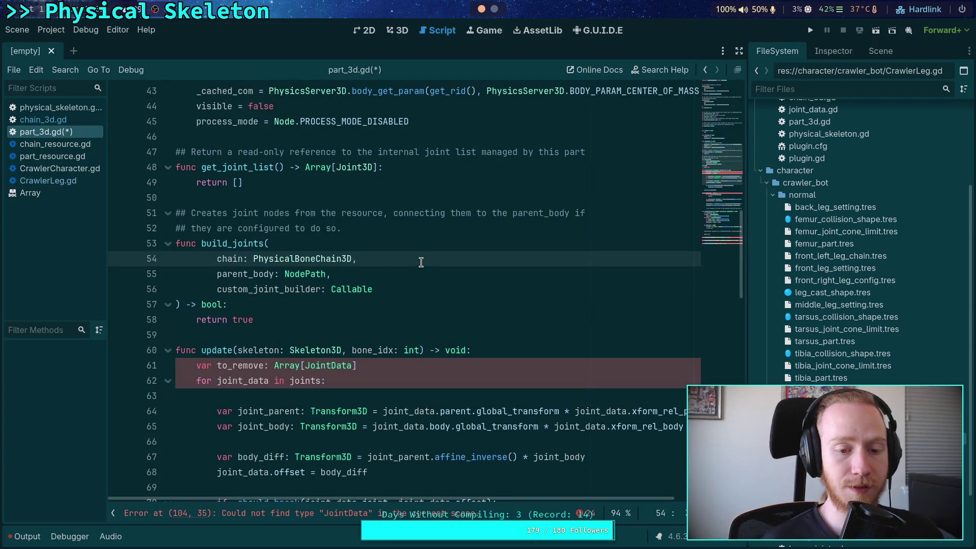
key("Return")
type("main_")
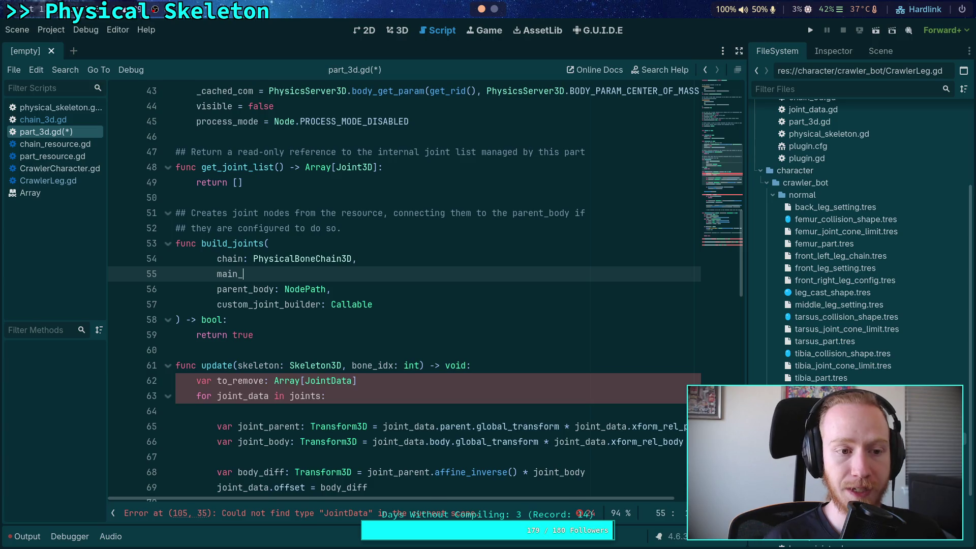
type("body:")
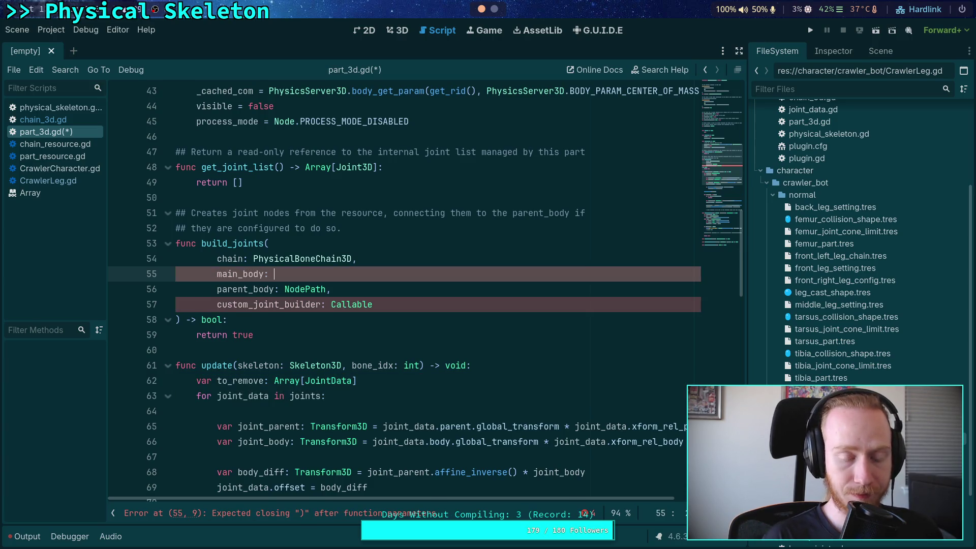
type("NodePath")
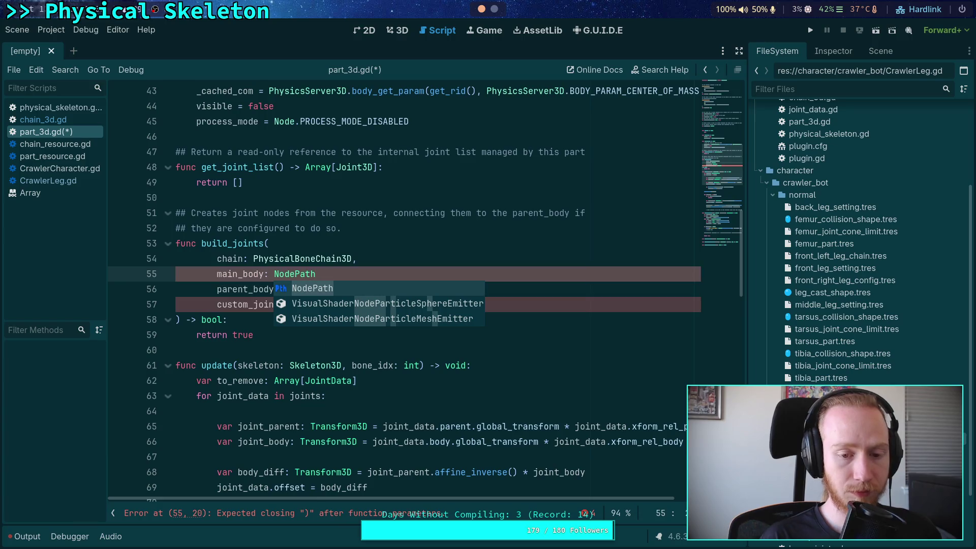
type(",")
key("Left")
key("BackSpace")
key("BackSpace")
key("BackSpace")
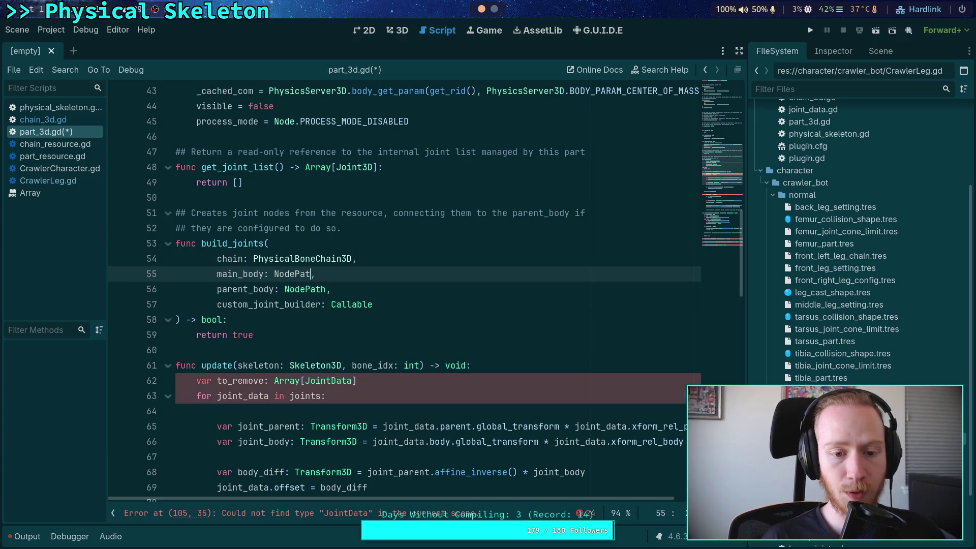
key("BackSpace")
Step: Type both main_body and parent_body as RigidBody3D instead of NodePath
left_click(325, 288)
key("BackSpace")
key("BackSpace")
key("BackSpace")
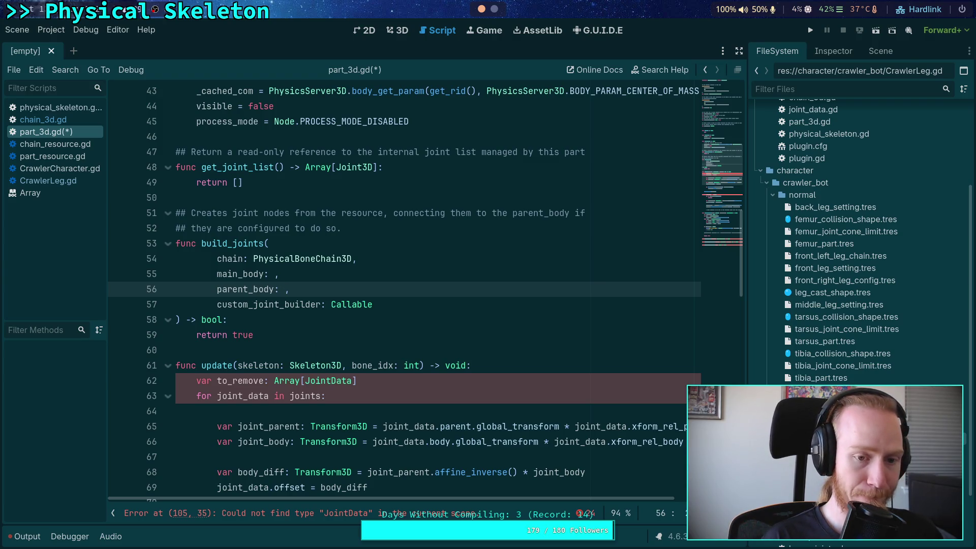
left_click(279, 273)
type("Rigi")
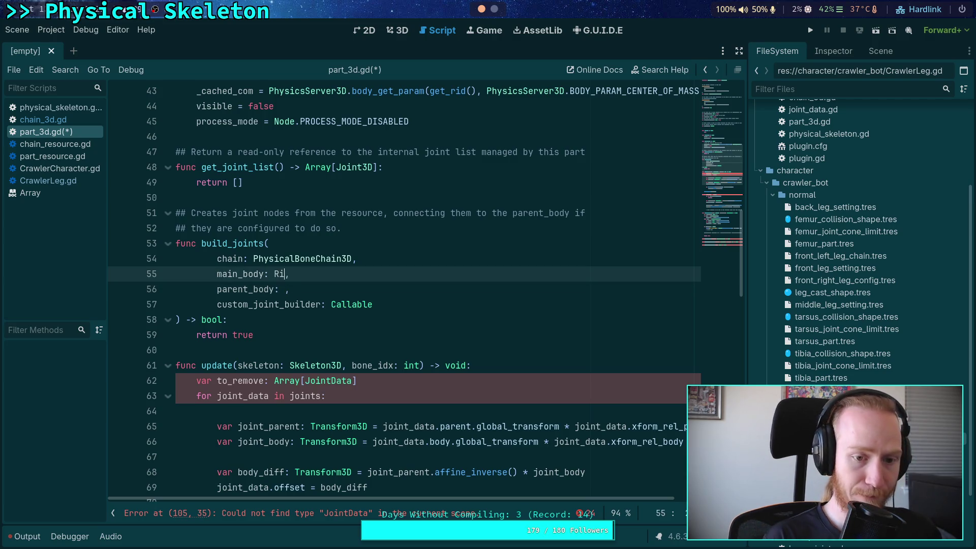
key("Return")
left_click(284, 289)
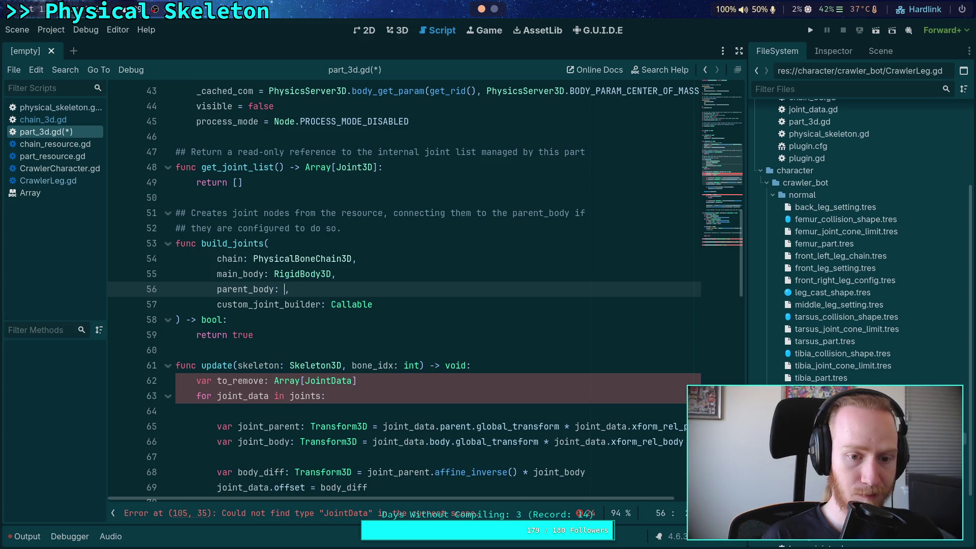
type("Rig")
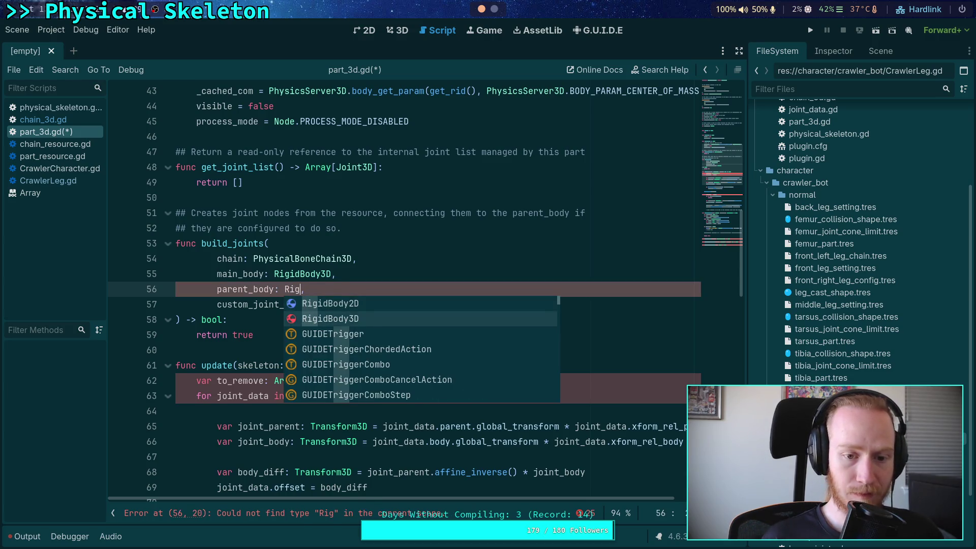
key("Return")
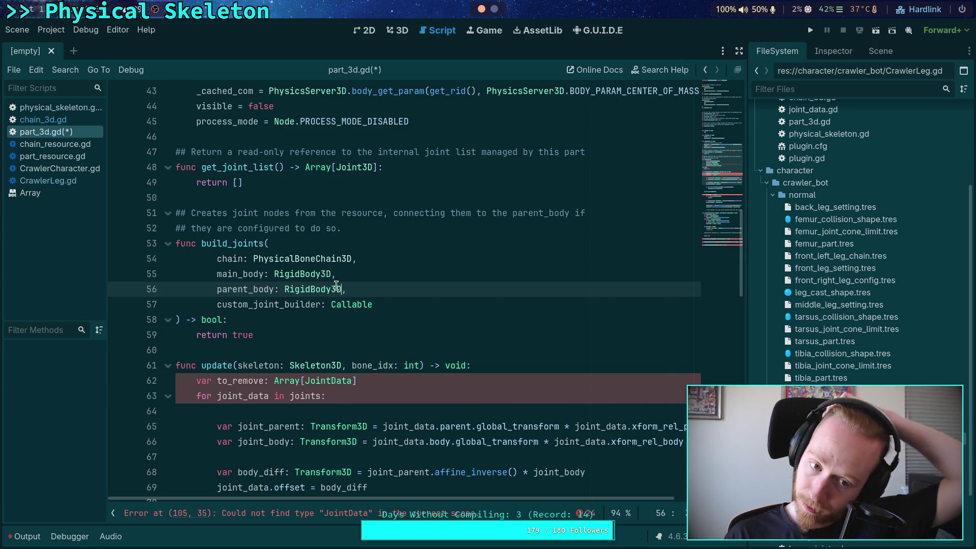
Step: Open a blank indented line in the build_joints body after ') -> bool:'
mouse_move(335, 285)
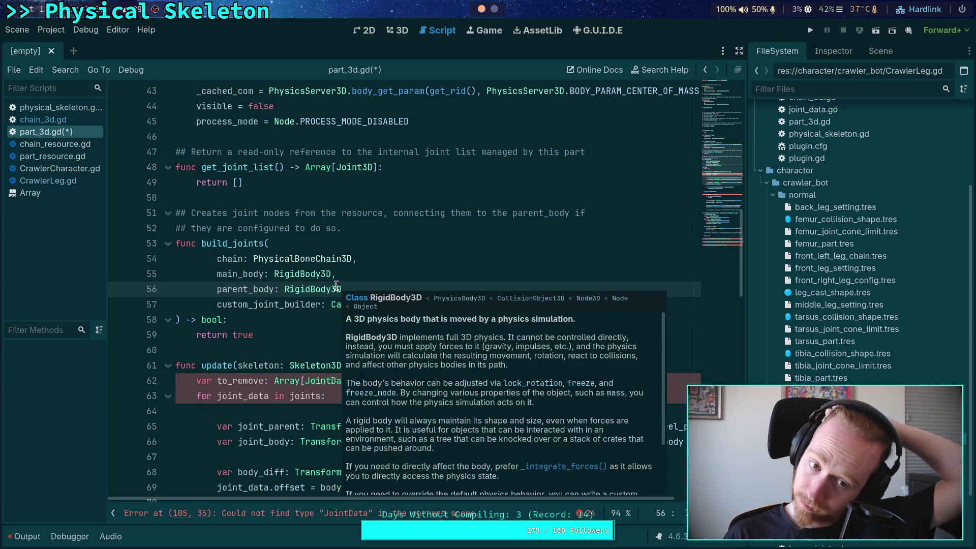
left_click(307, 320)
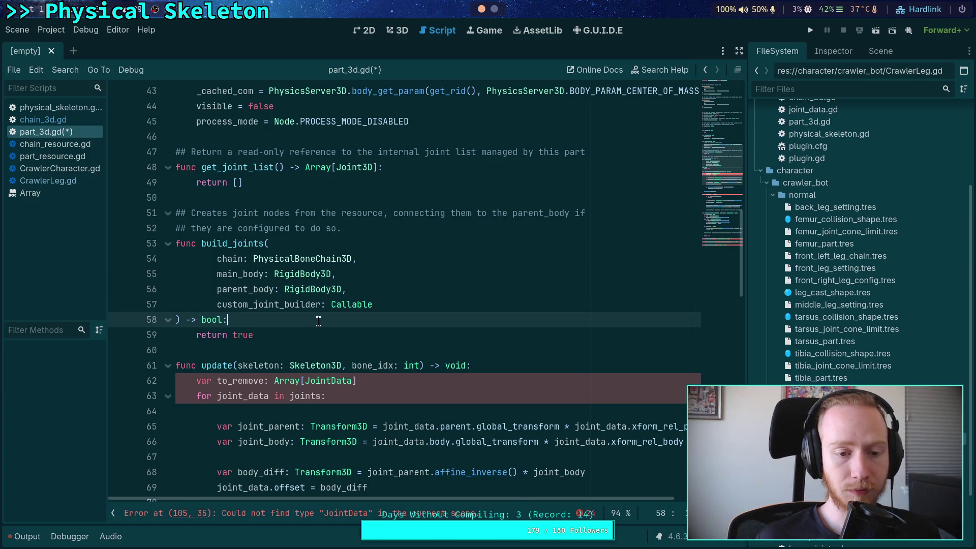
key("Return")
key("Return")
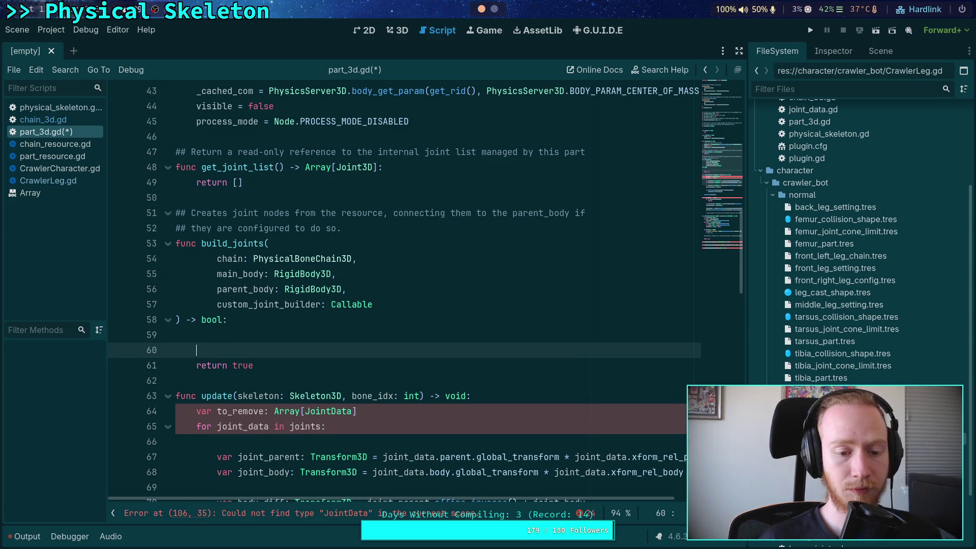
Step: Add a '# Custom joints' comment and begin a for loop over resource's custom list
type("# G")
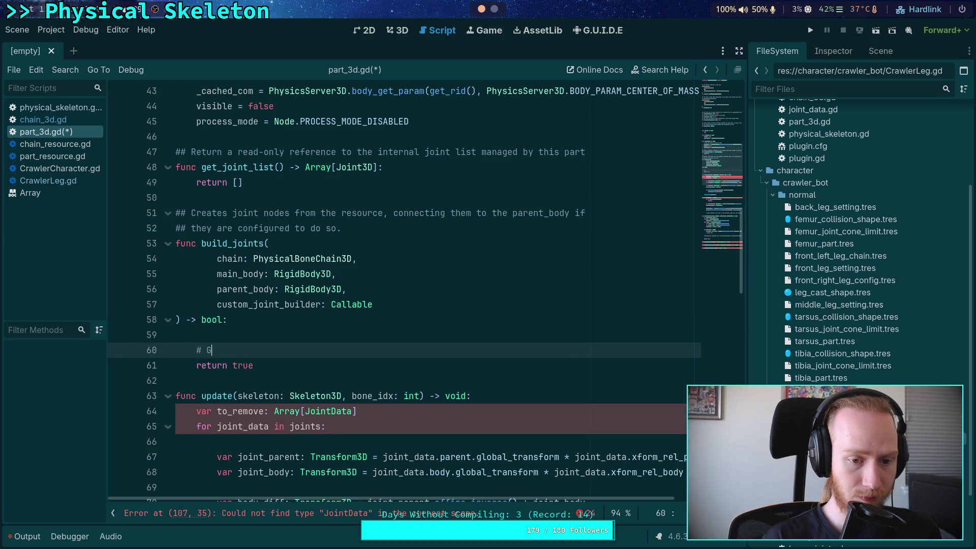
key("BackSpace")
type("Custom joints")
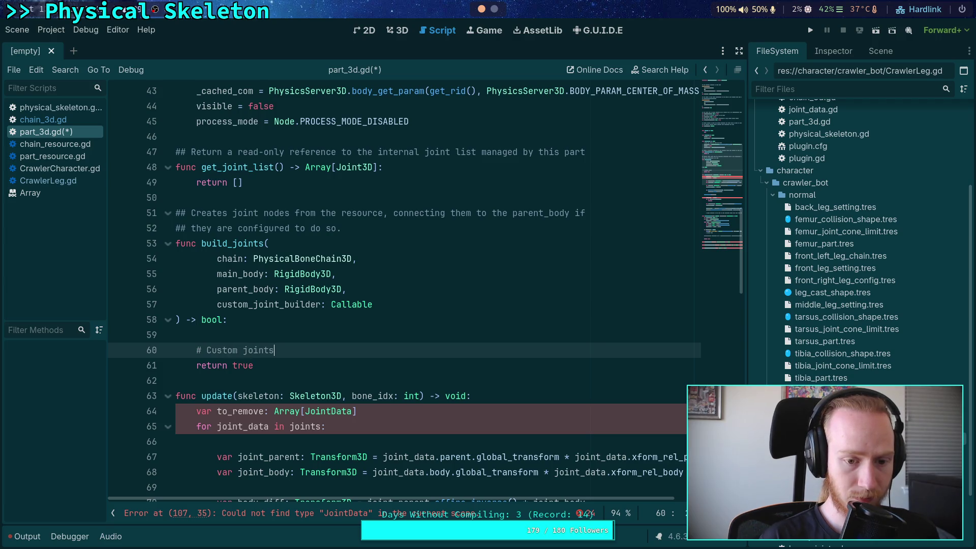
key("Return")
key("Return")
key("Up")
type("for ")
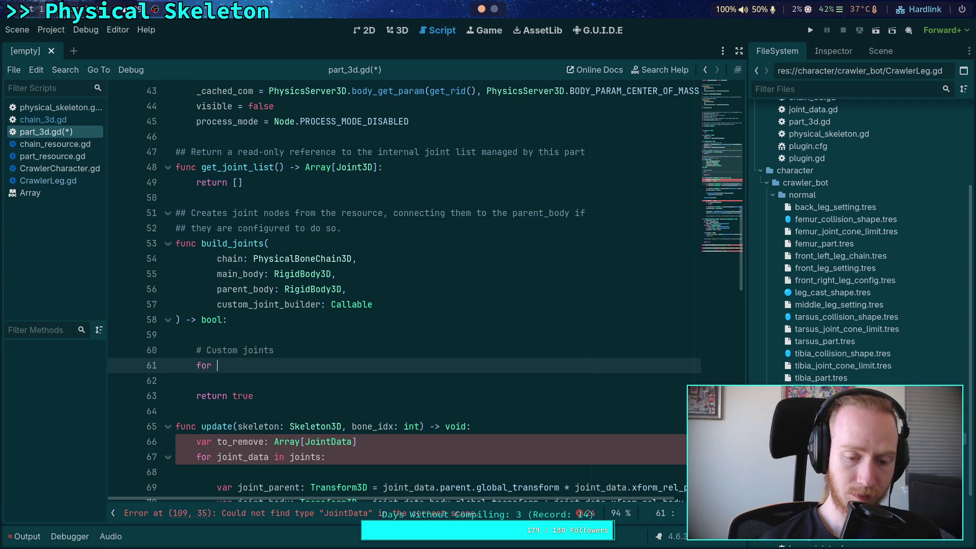
type("custom in")
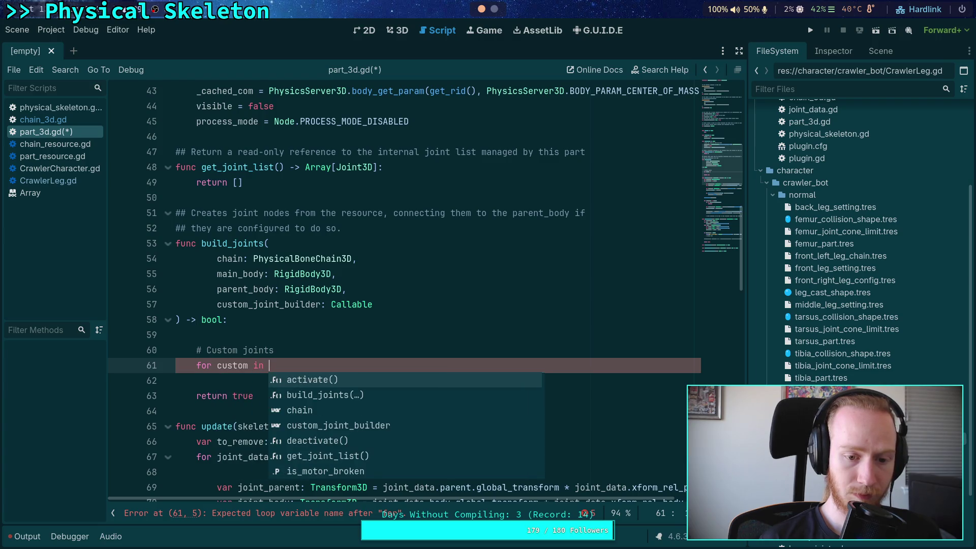
type(" resource.cust")
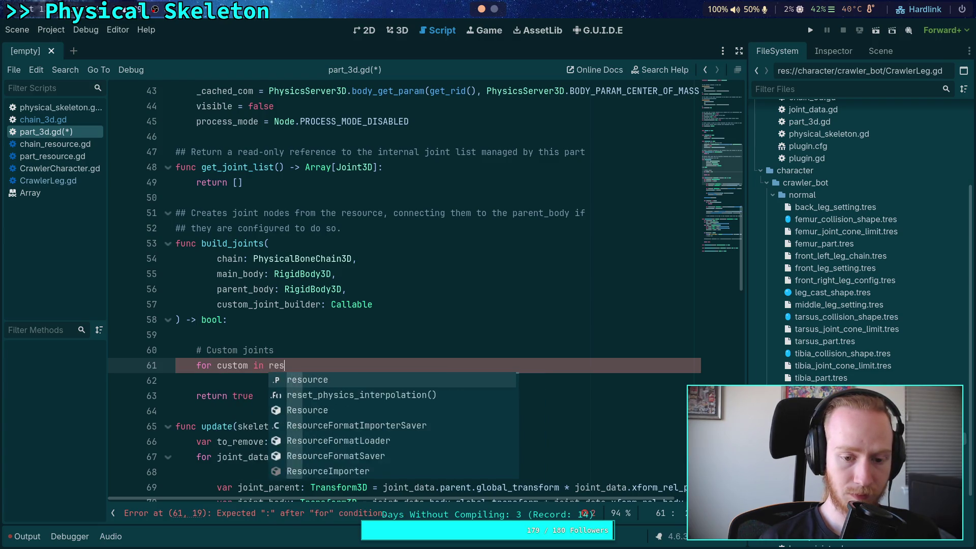
key("Down")
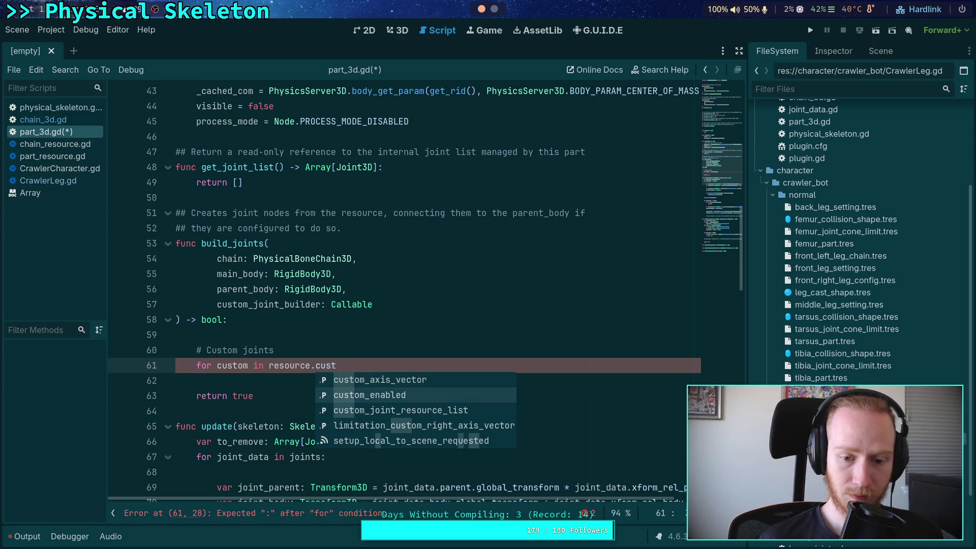
Step: Add a guard: if not resource.custom_enabled, return true
left_click(300, 350)
key("Return")
type("if no")
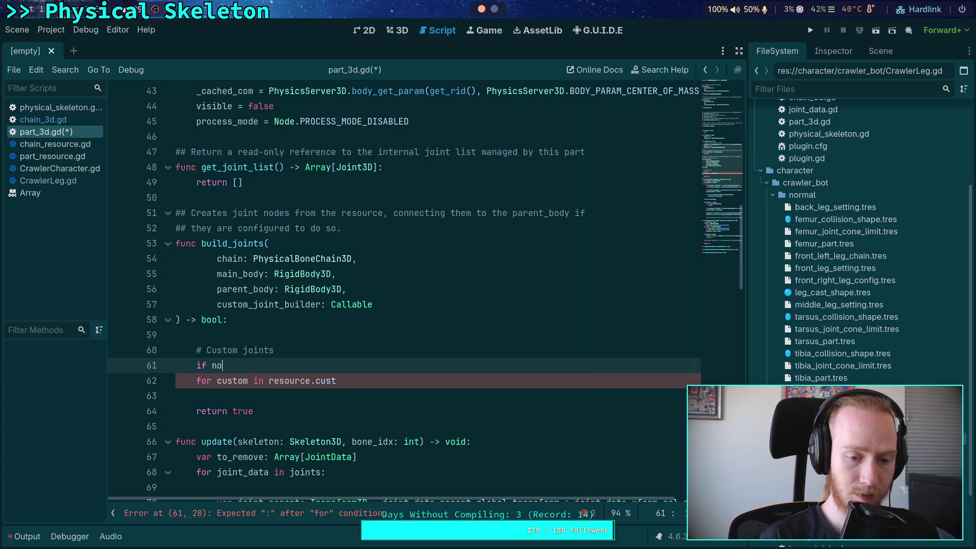
type("t cust")
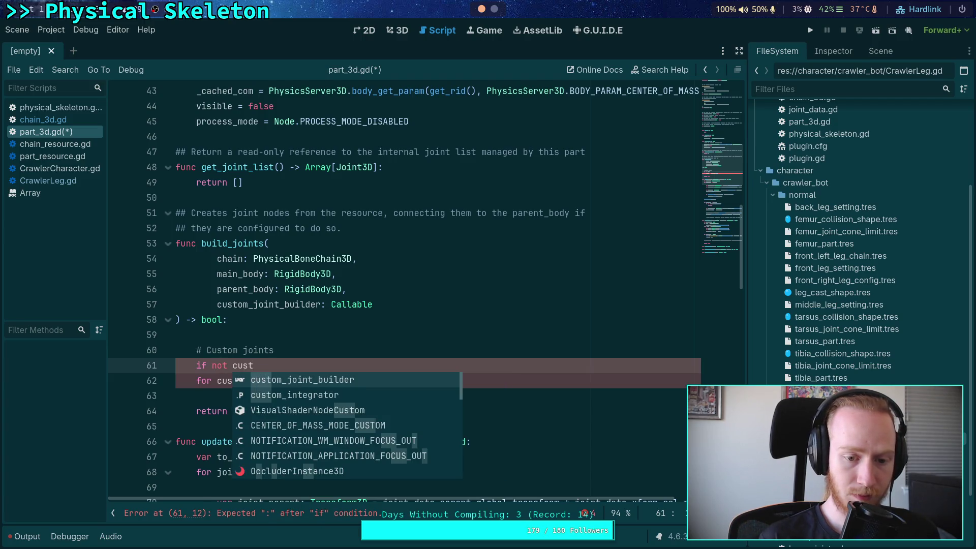
key("BackSpace")
key("BackSpace")
key("BackSpace")
type("resource.cu")
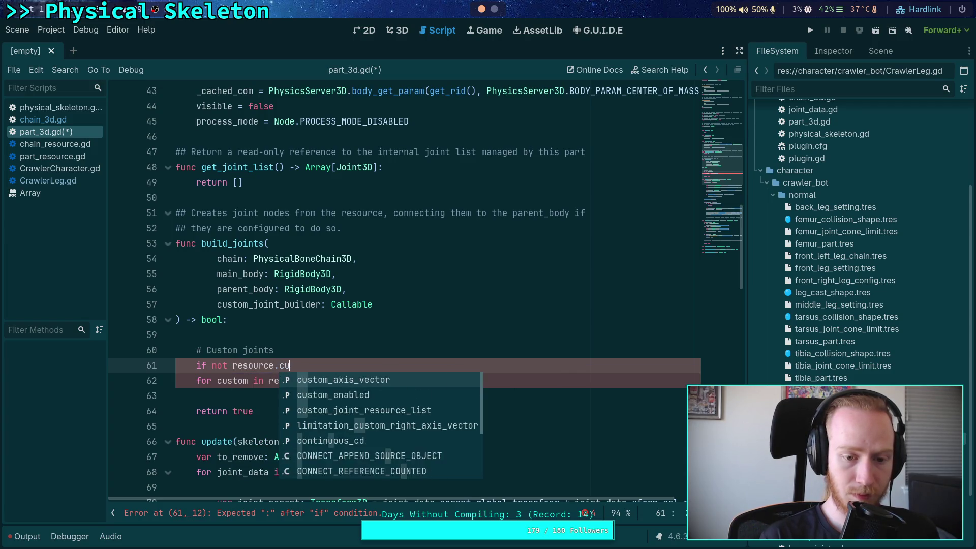
type("st")
key("Down")
key("Return")
type(":")
key("Return")
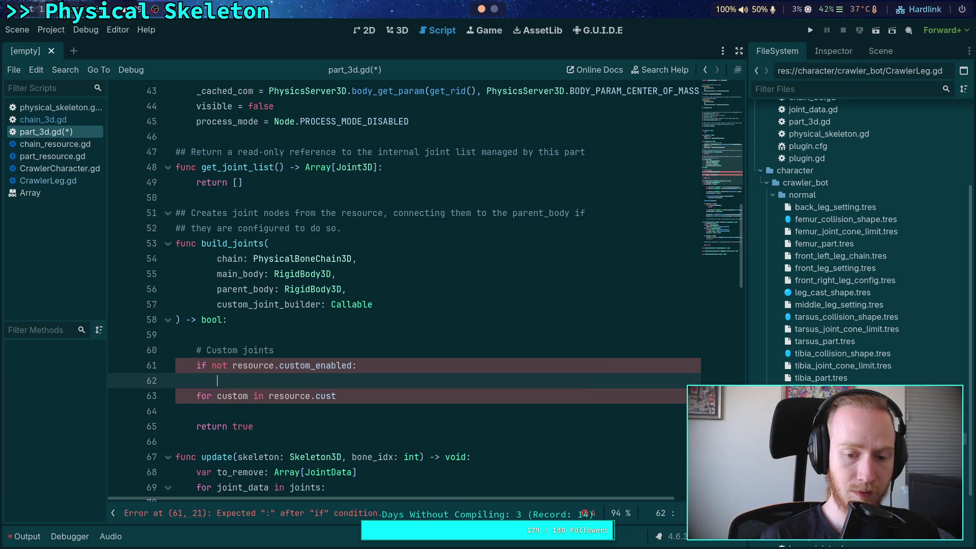
type("return true")
key("Return")
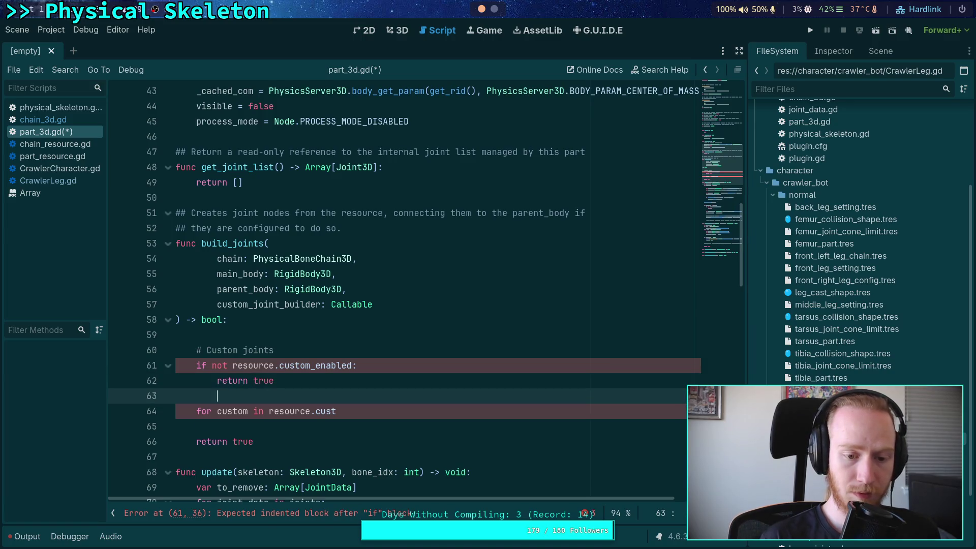
Step: Complete the loop as 'for custom in resource.custom_joint_resource_list:'
left_click(368, 411)
scroll(361, 402, "down", 1)
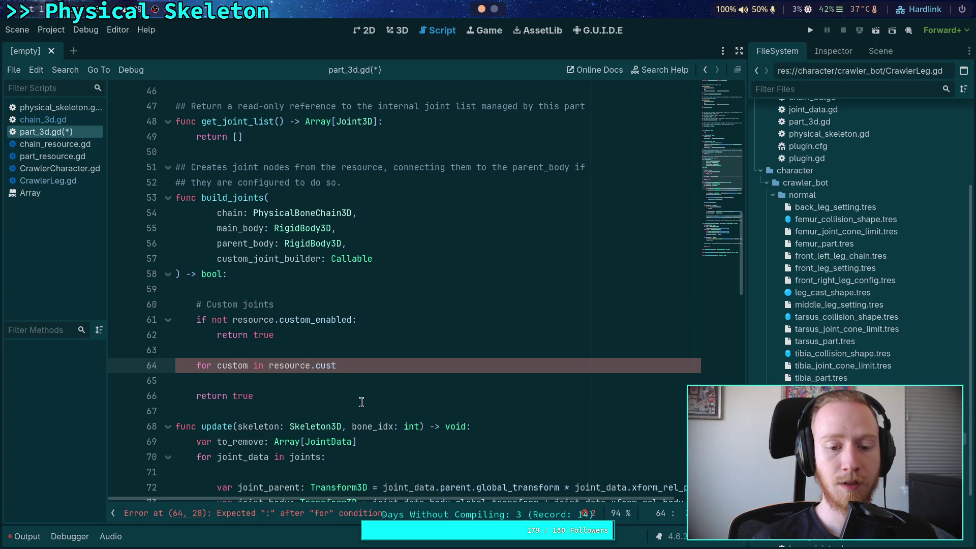
key("Down")
key("Down")
key("Return")
type(":")
key("Return")
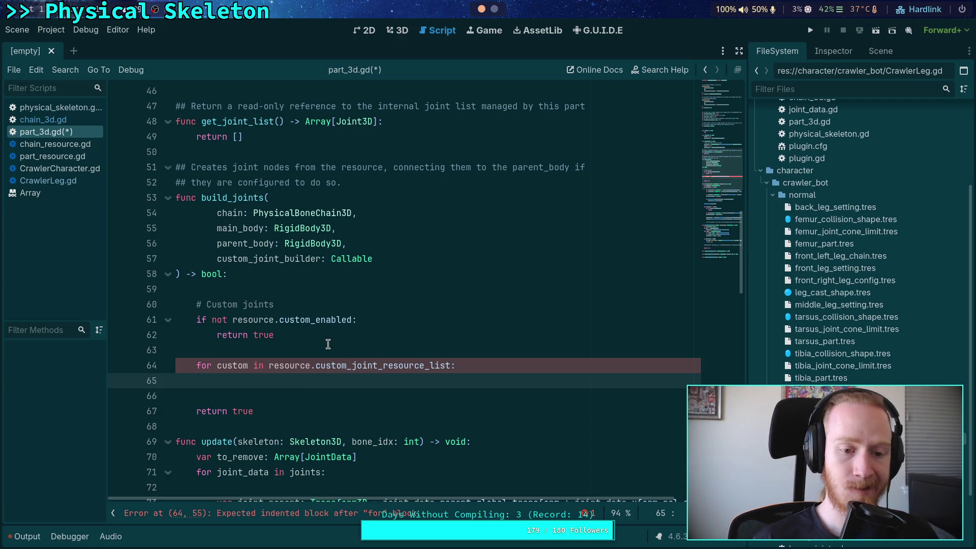
Step: Extend the guard to also return when custom_joint_builder.is_valid() is false
left_click_drag(212, 322, 352, 320)
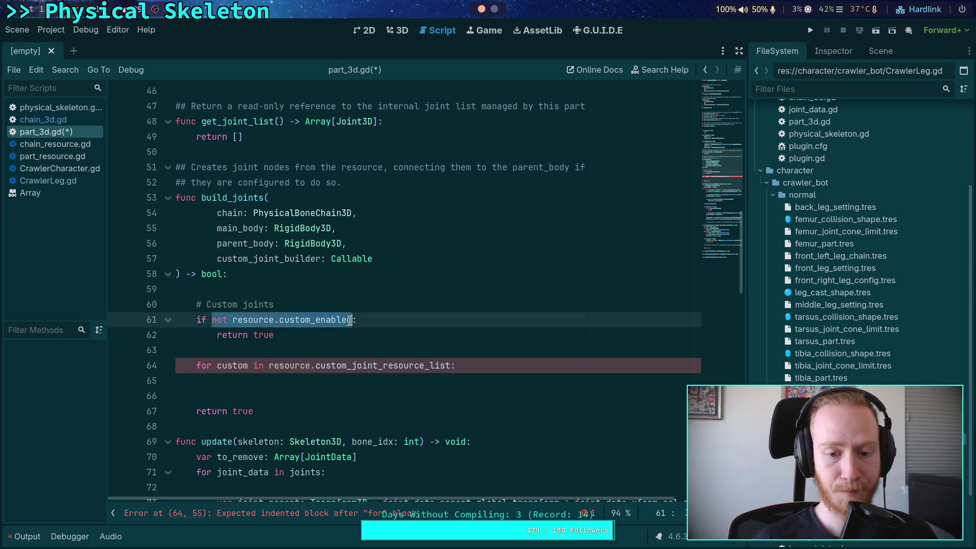
type("( or (")
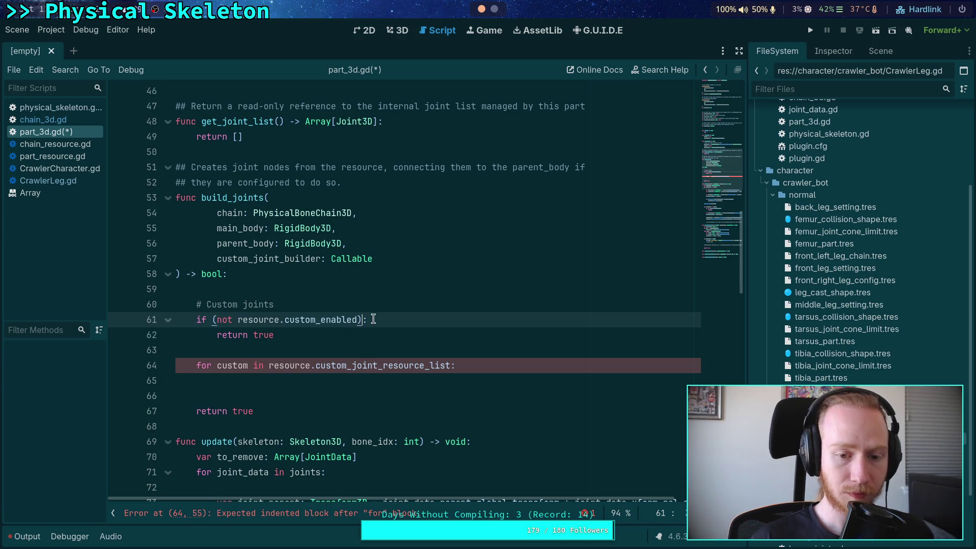
type("not c")
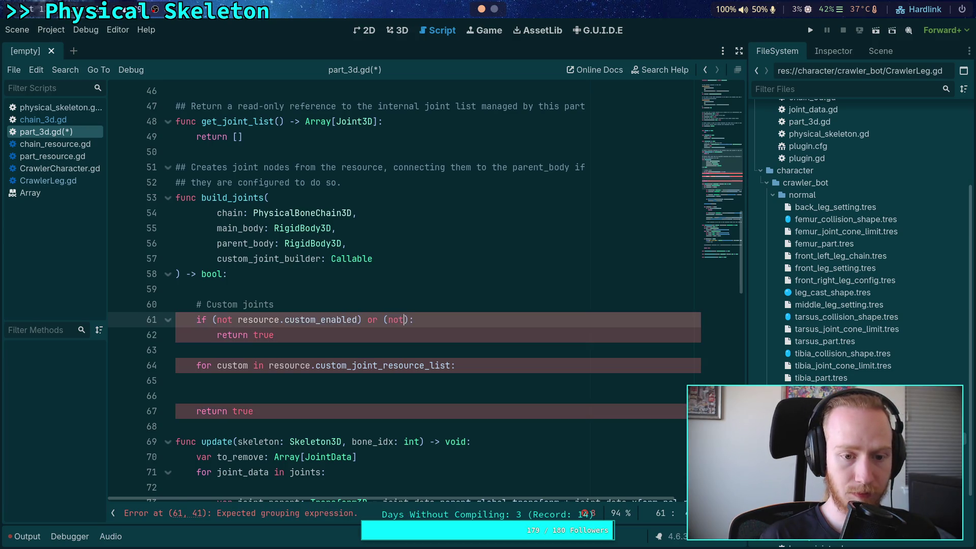
type("ust")
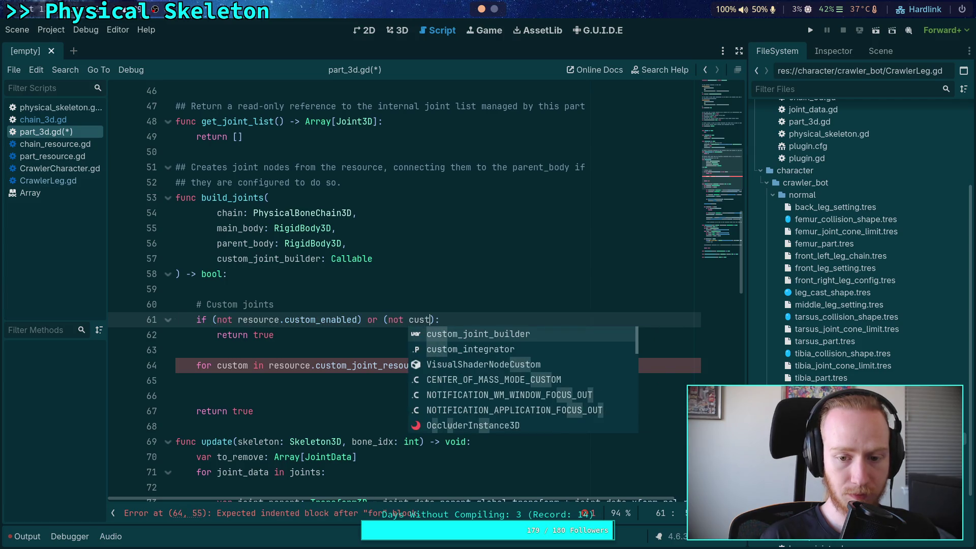
key("Return")
type(".is")
key("Down")
key("Down")
key("Down")
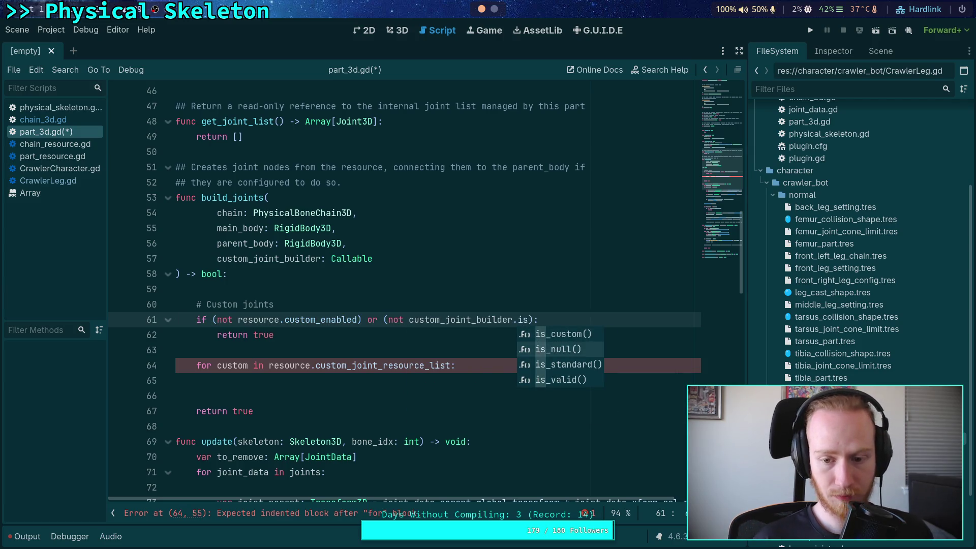
key("Return")
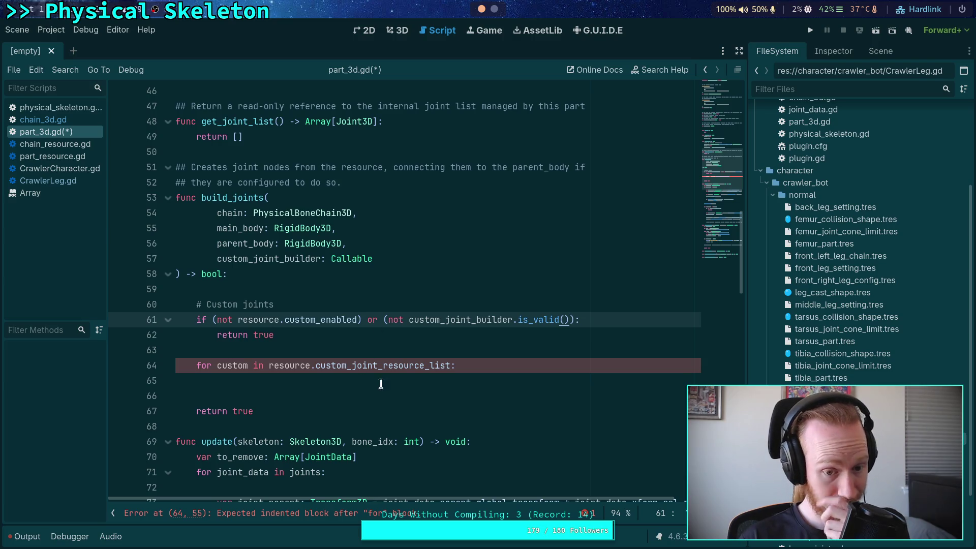
Step: Start 'var joint: Joint3D = custom_joint_builder.call(' inside the loop body
left_click(396, 382)
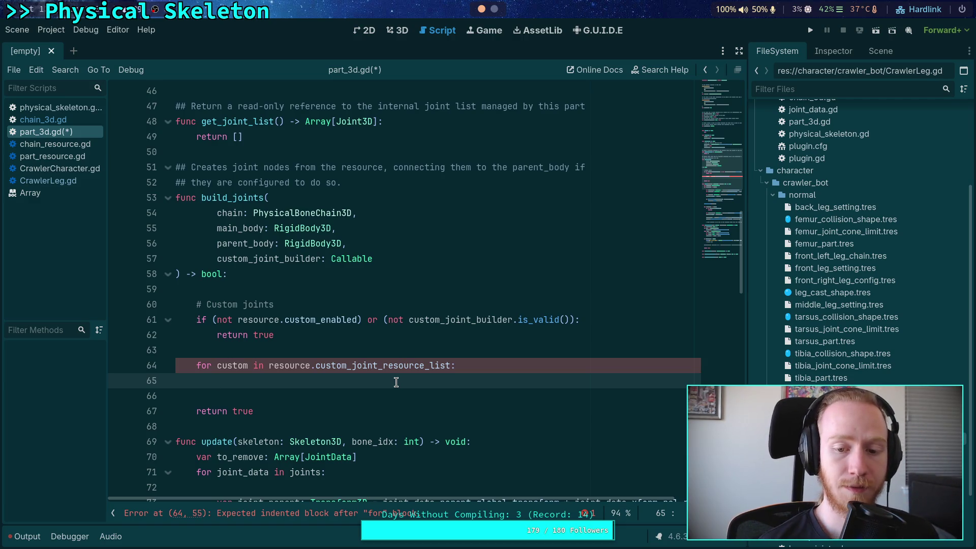
type("var joint")
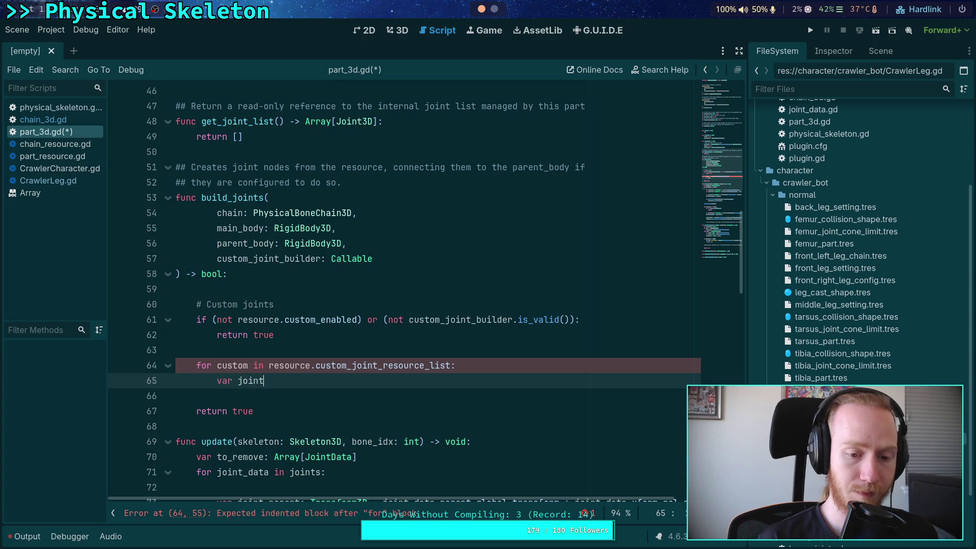
type(": Joint3D = ")
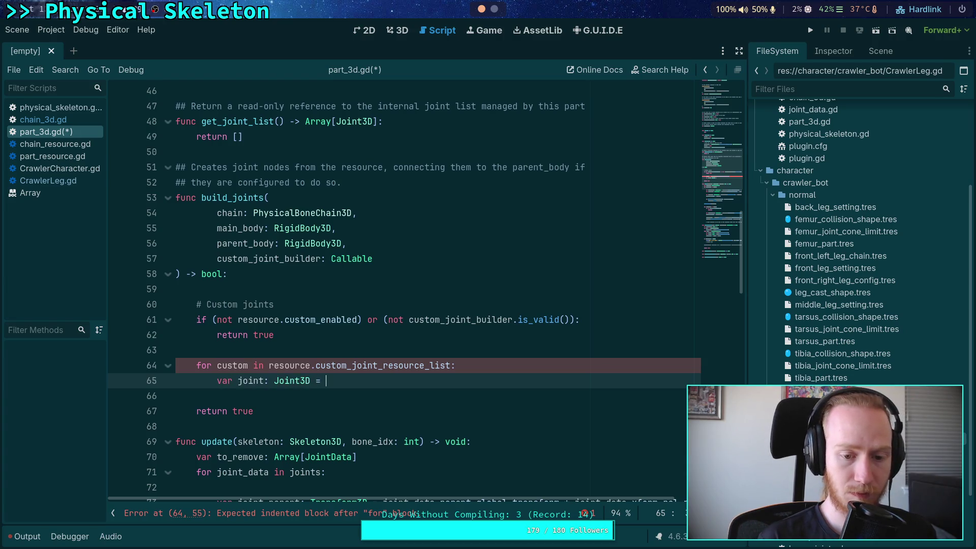
type("cust")
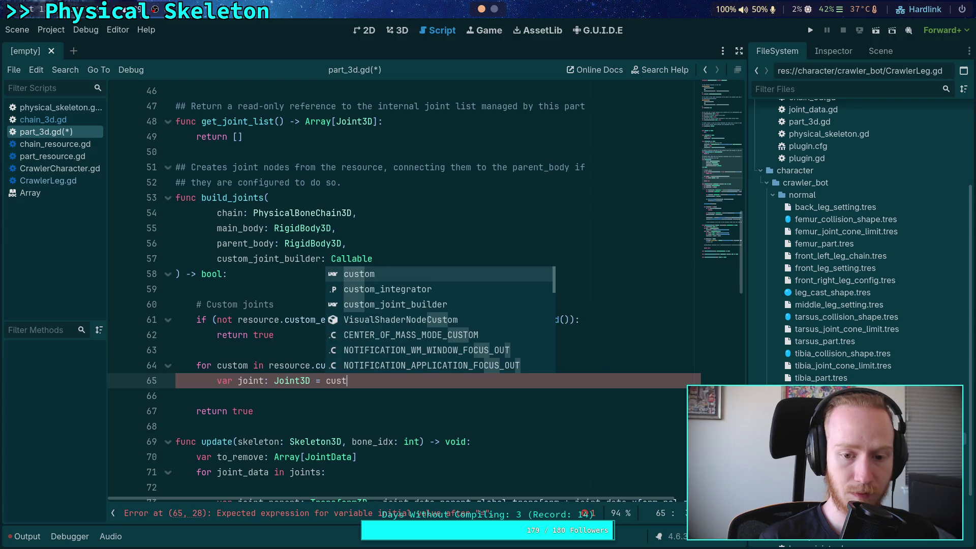
key("Down")
key("Down")
key("Return")
type(".call(")
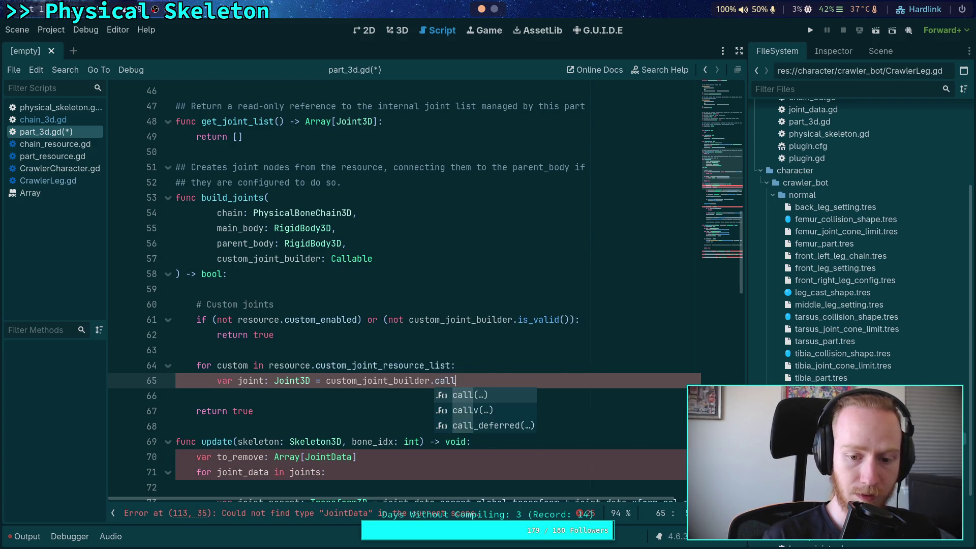
key("Return")
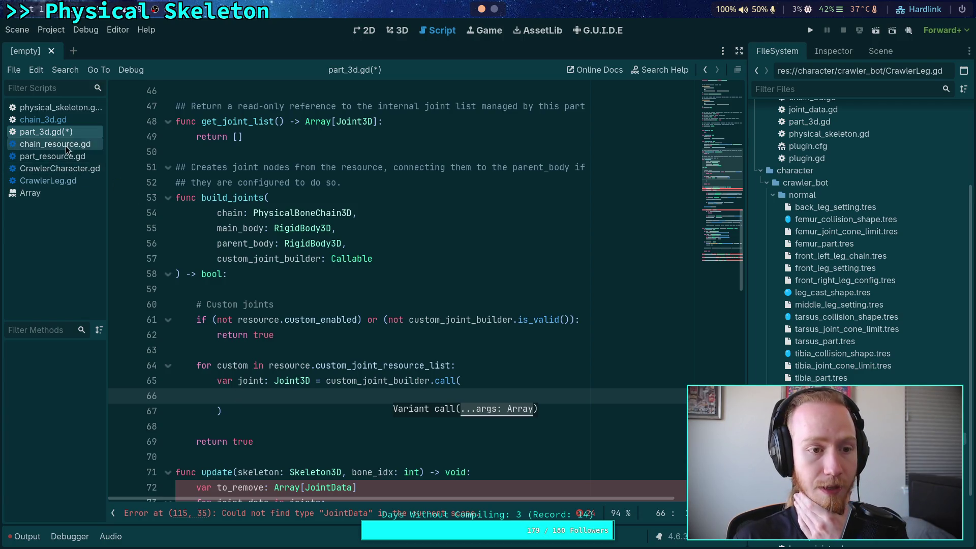
Step: Check CrawlerLeg.gd's joint callbacks, then return to the call's arguments in part_3d.gd
left_click(65, 181)
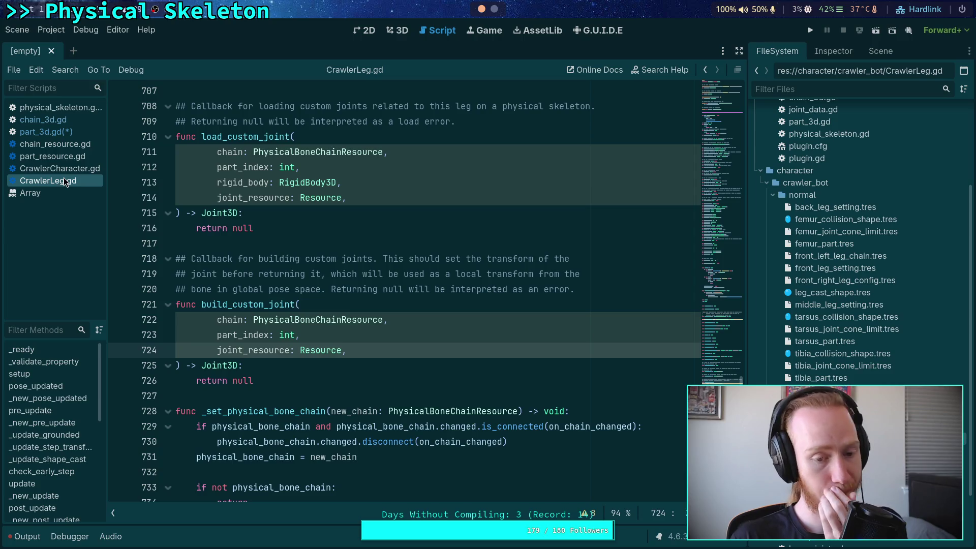
left_click(80, 131)
left_click(341, 395)
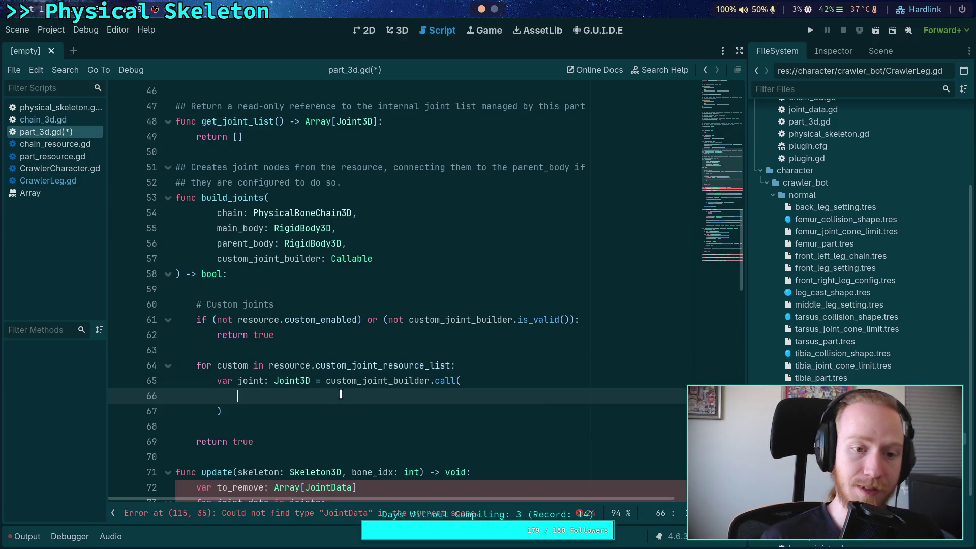
Step: Pass chain, part_index, main_body, parent_body and custom to the builder call and save
type("chain")
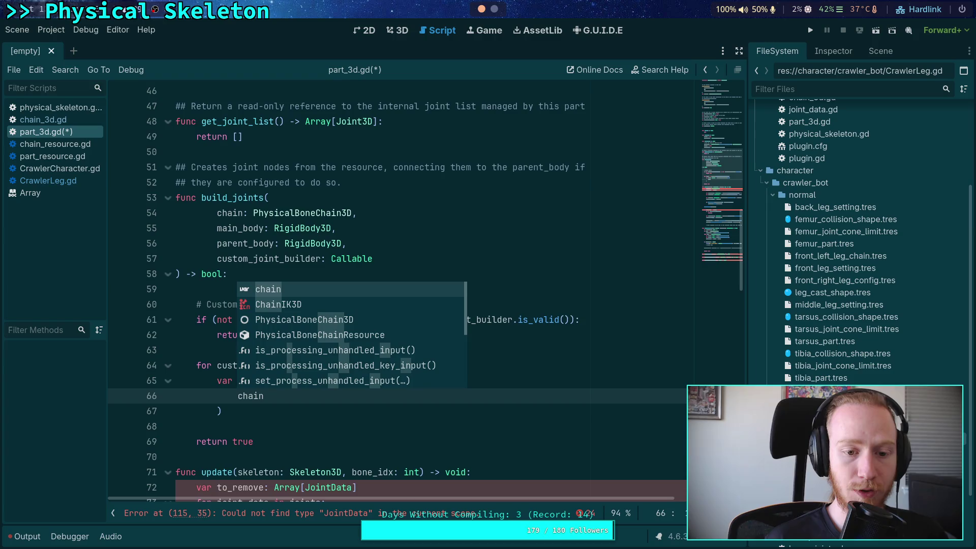
type(", main_body, pa")
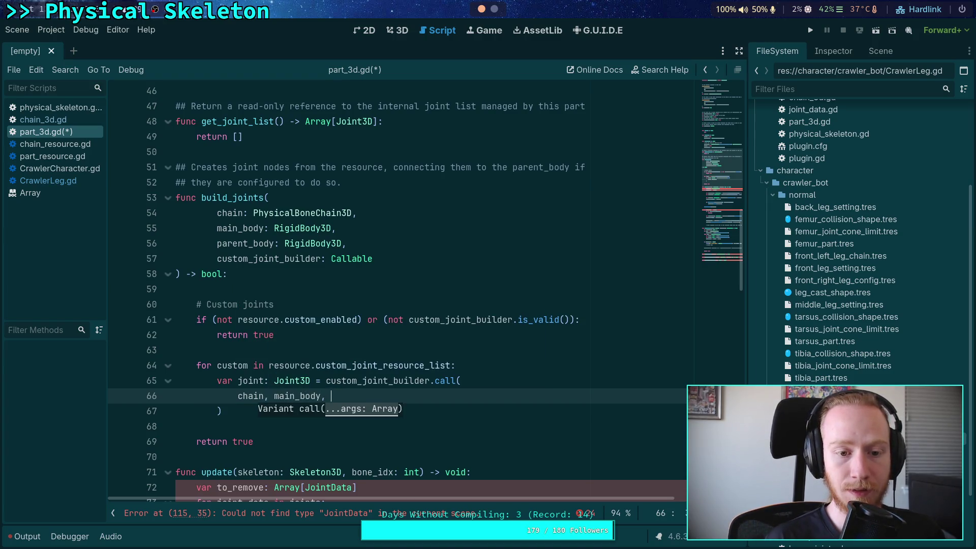
type("rent_body")
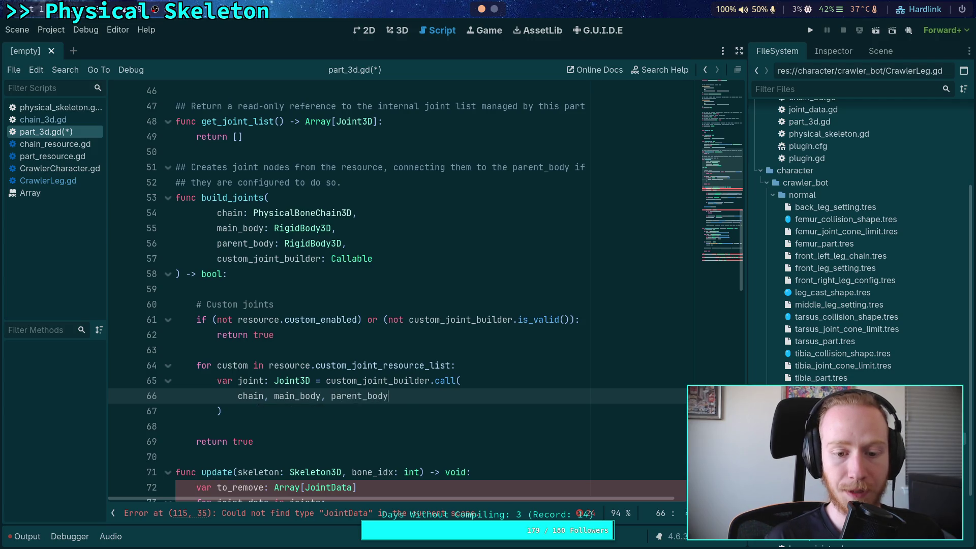
type(", custom")
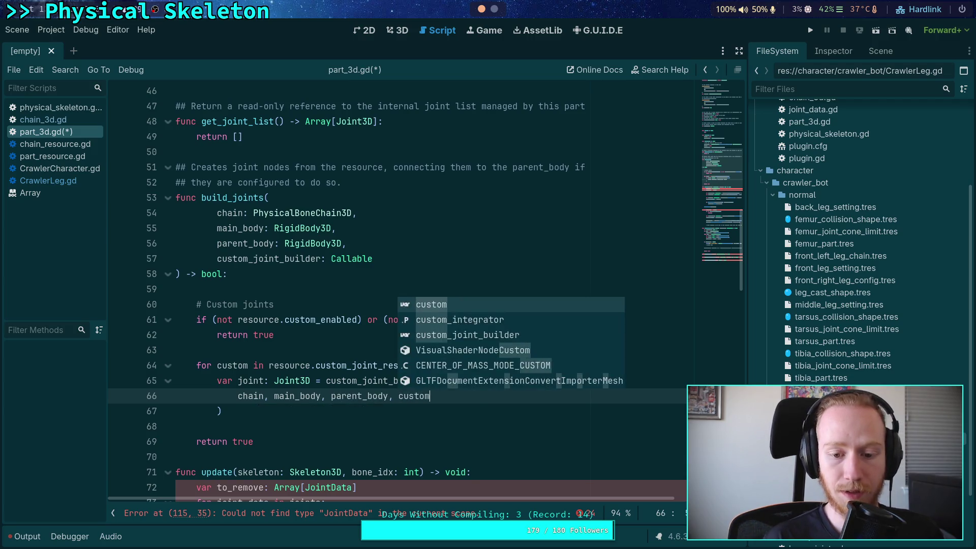
left_click(323, 425)
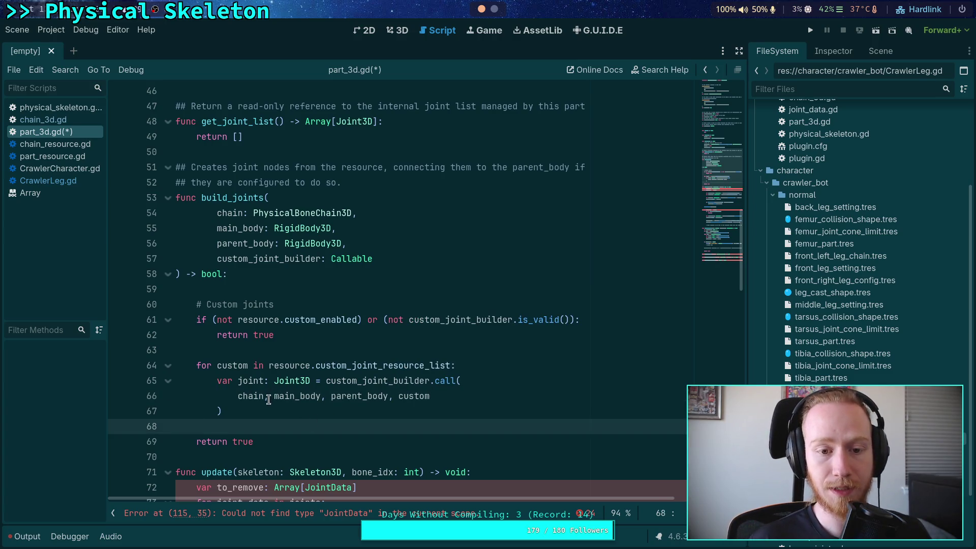
left_click(269, 398)
type("part_index,")
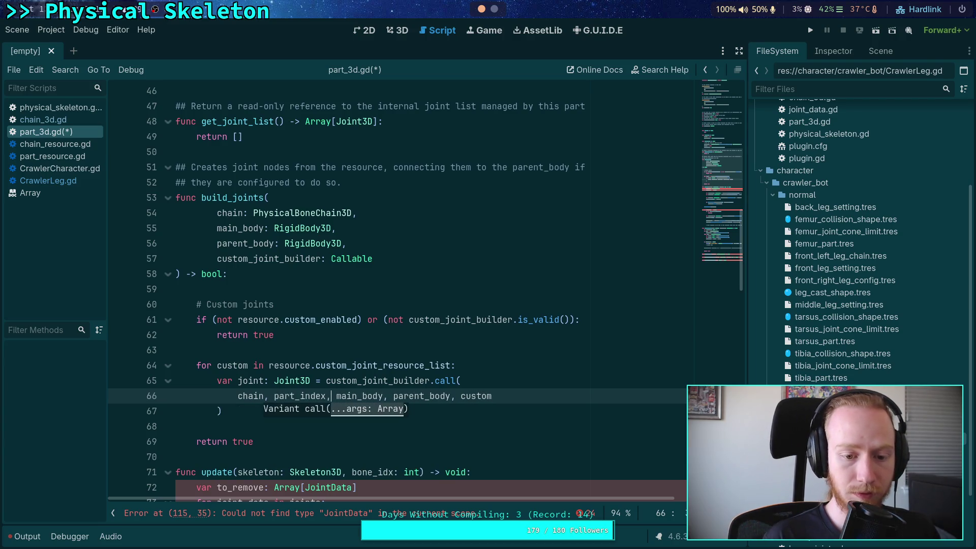
key("ctrl+s")
Step: Add an 'if not joint:' check after the builder call
left_click(262, 415)
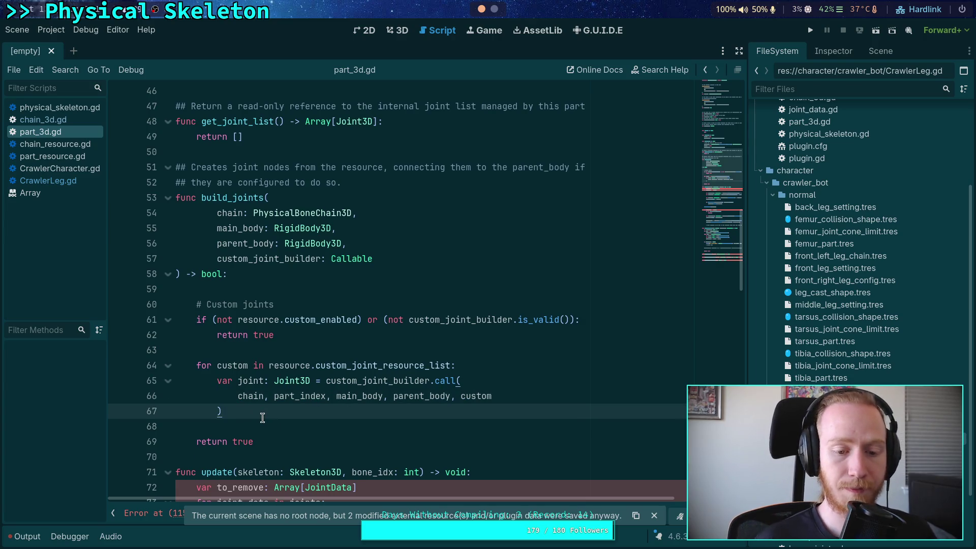
key("Return")
key("Return")
type("if not joint:")
key("Return")
Step: Start a push_error call with a parenthesized message argument split across lines
type("push_error(")
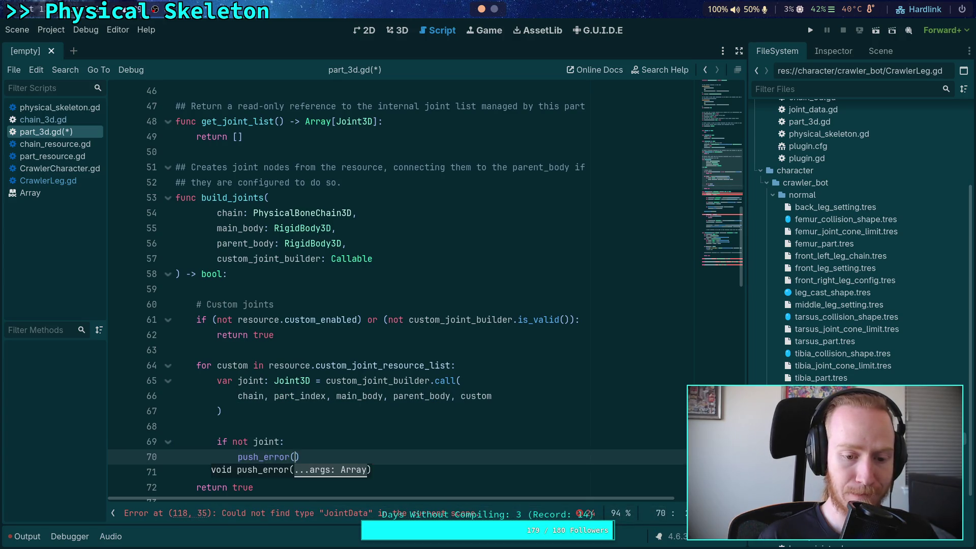
key("Return")
scroll(277, 410, "down", 3)
key("BackSpace")
type("(")
key("Return")
Step: Write the message's first line: '%s has custom joints defined, but the'
type("'C")
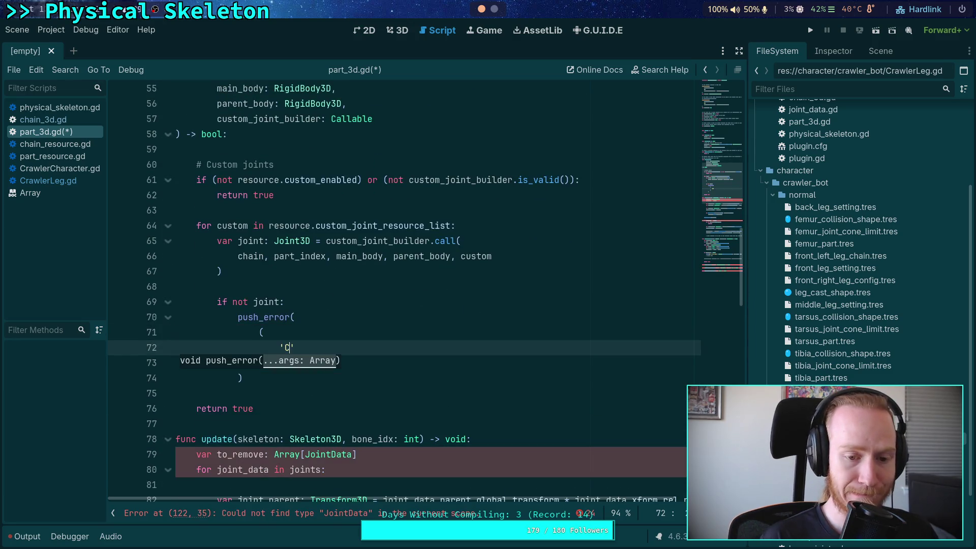
type("PhysicalBone")
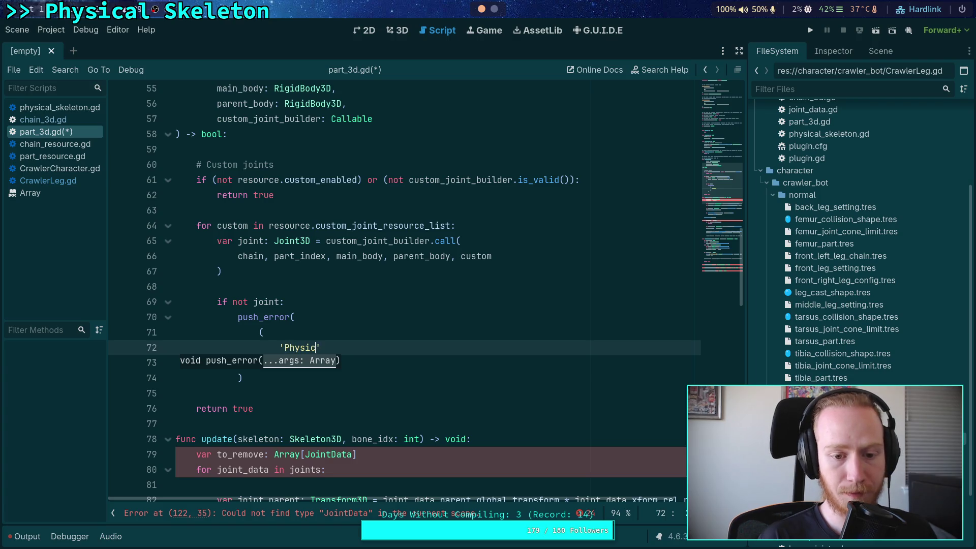
type("rt3")
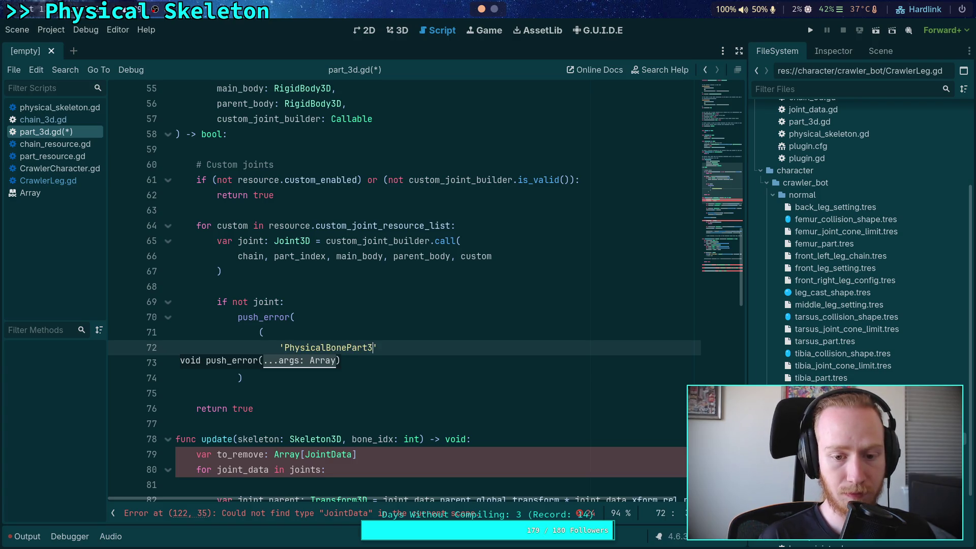
type("$")
key("BackSpace")
type("%s")
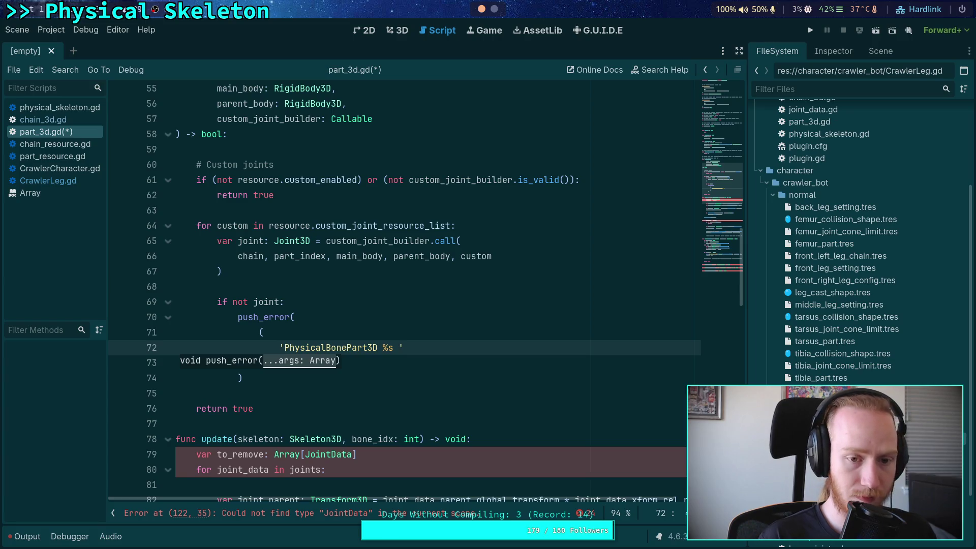
type("in")
key("BackSpace")
key("BackSpace")
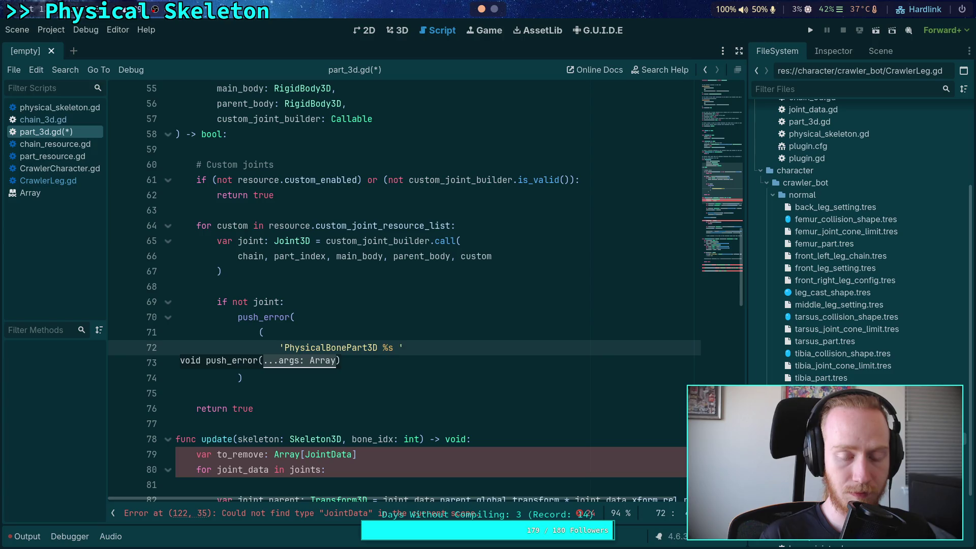
type("has custom ")
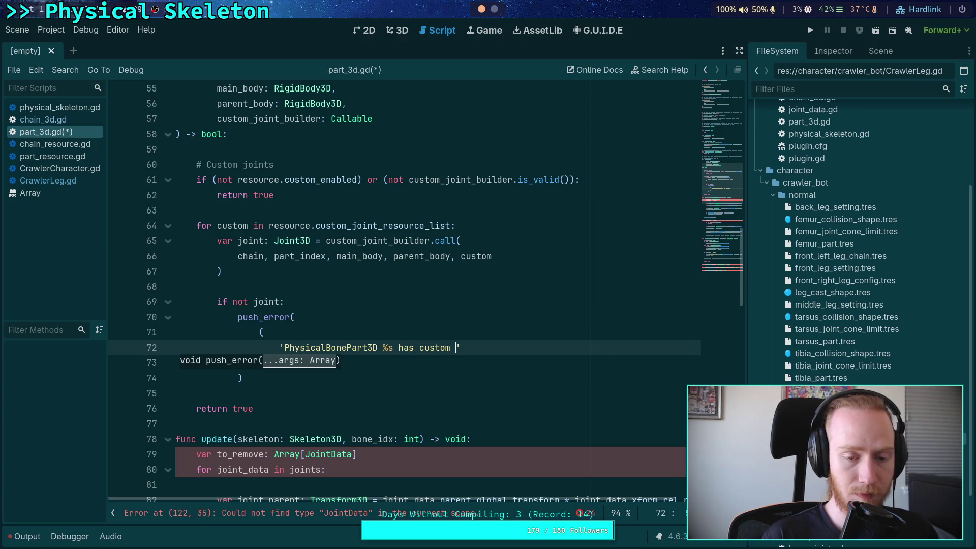
type("joints define")
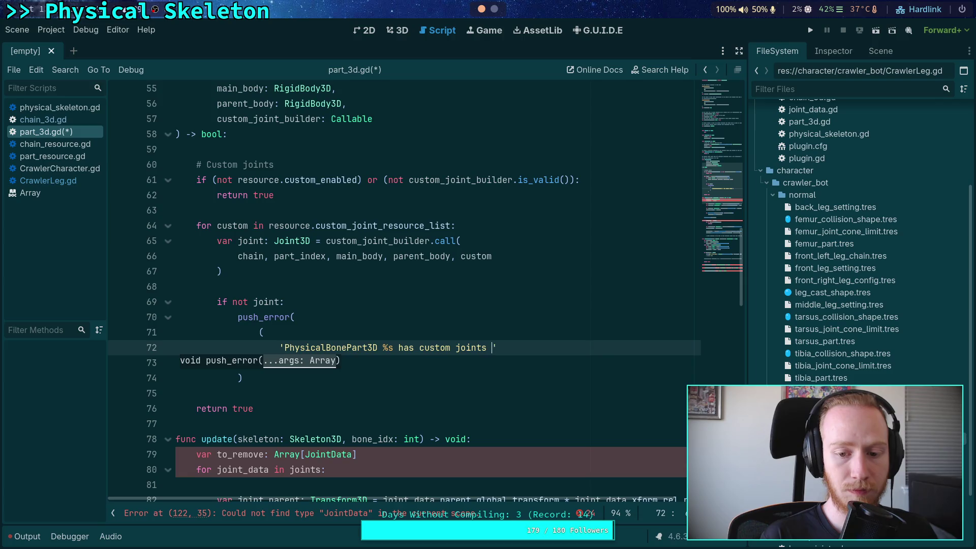
type("d, but the ")
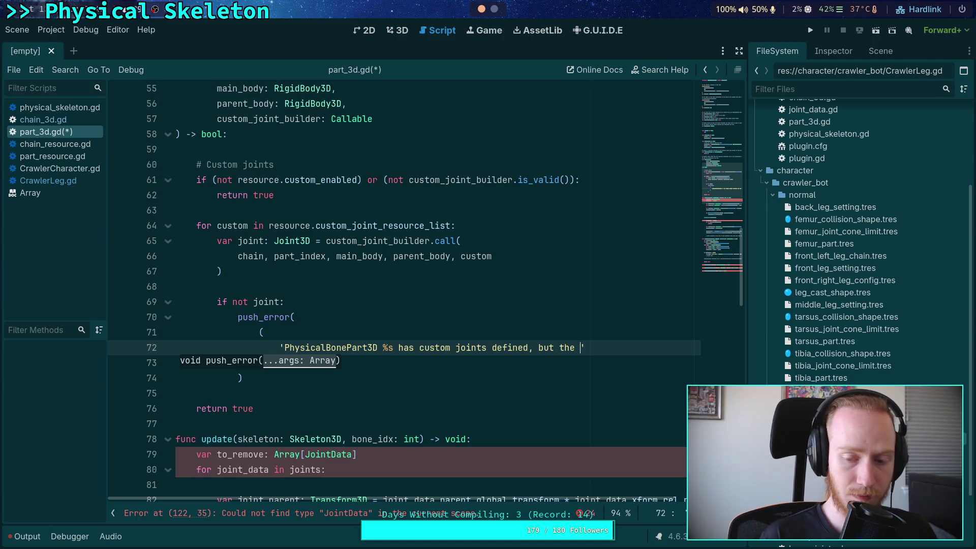
type("provided")
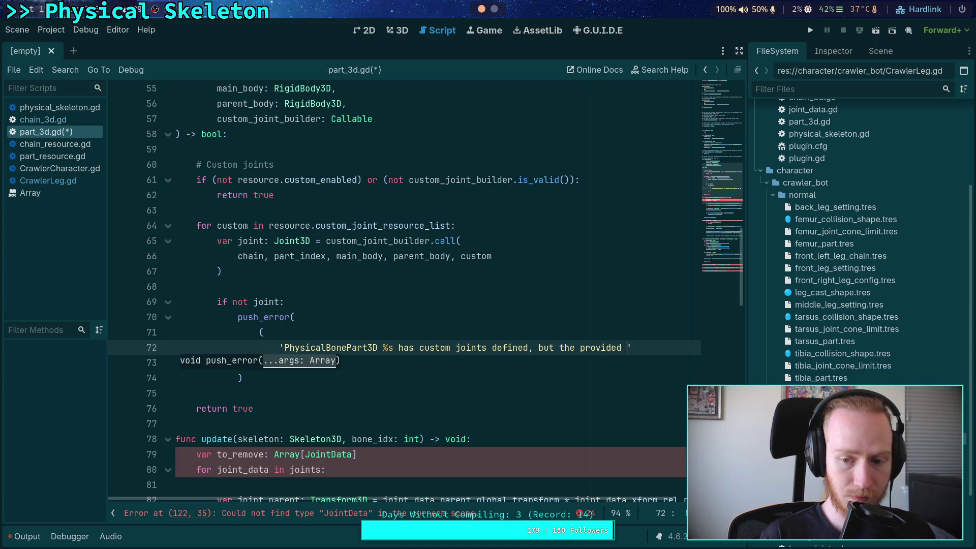
key("BackSpace")
key("BackSpace")
key("BackSpace")
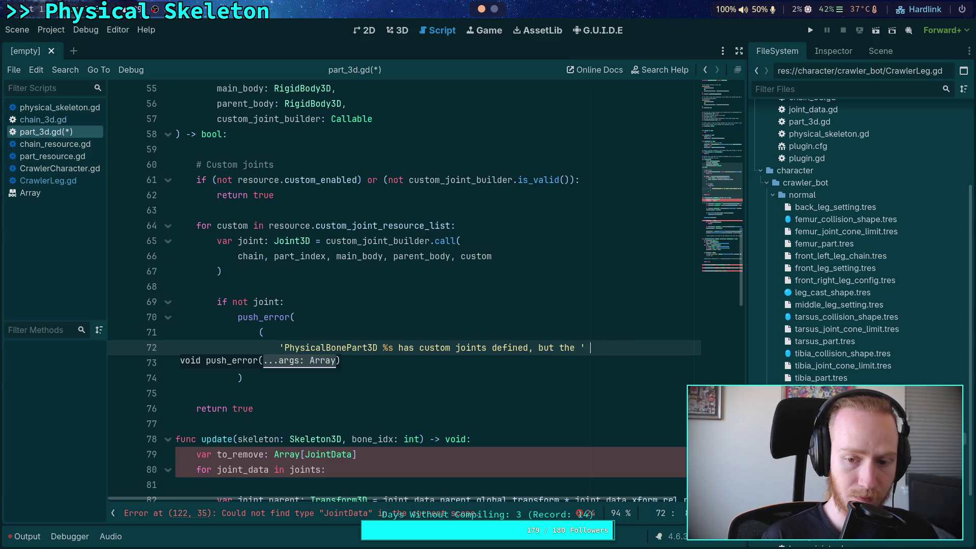
Step: Continue with "+ 'builder failed to create a joint for the resource named" on the next line
type("+")
key("Return")
key("ctrl+z")
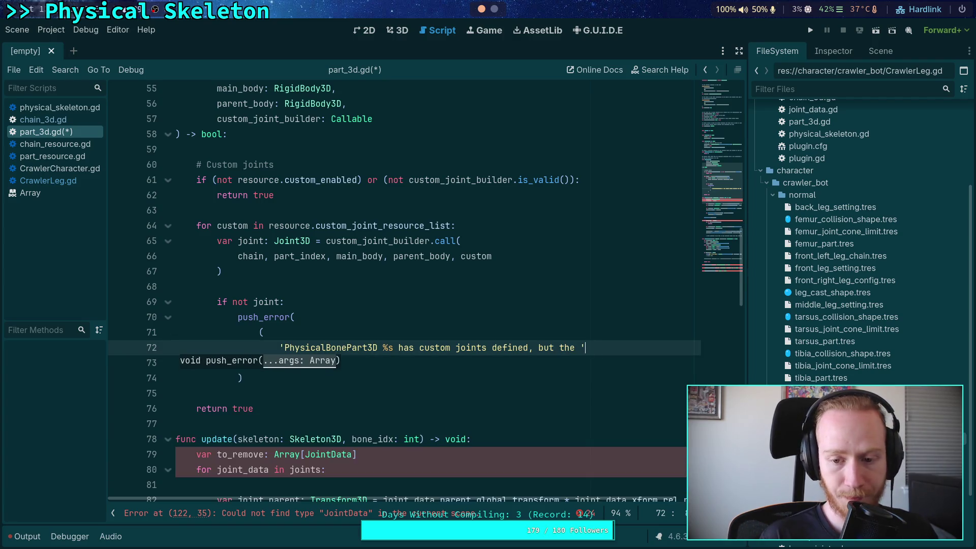
key("Return")
type("+ 'builder d")
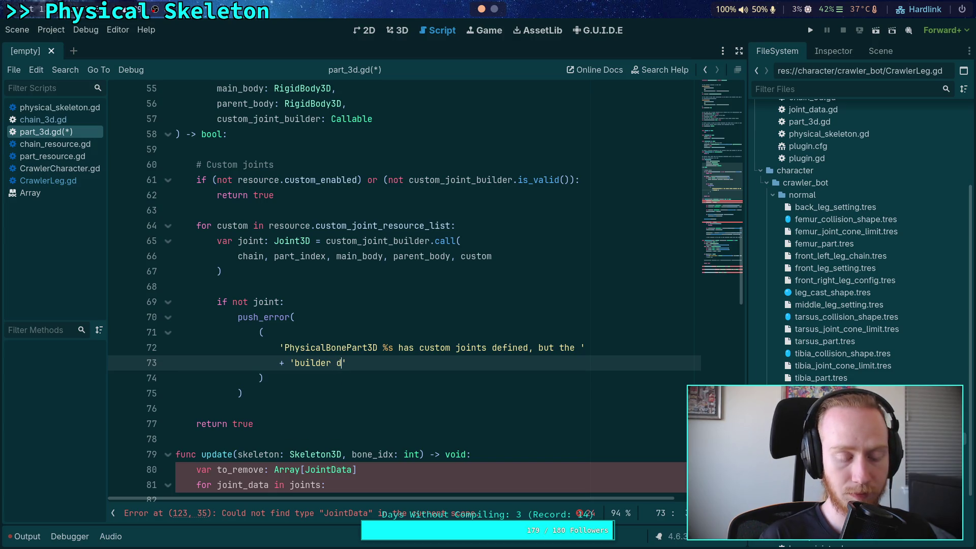
key("BackSpace")
type("failed to ")
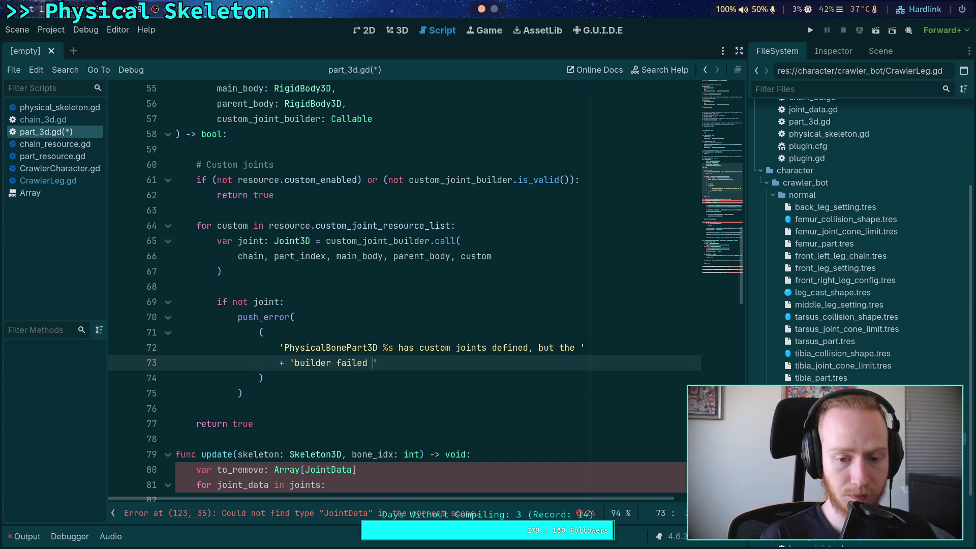
type("create a ")
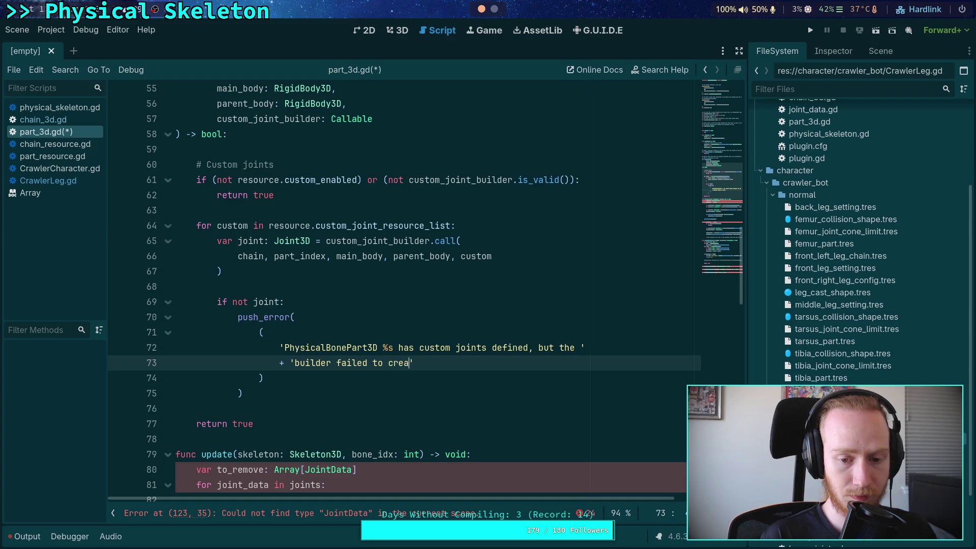
type("joint for ")
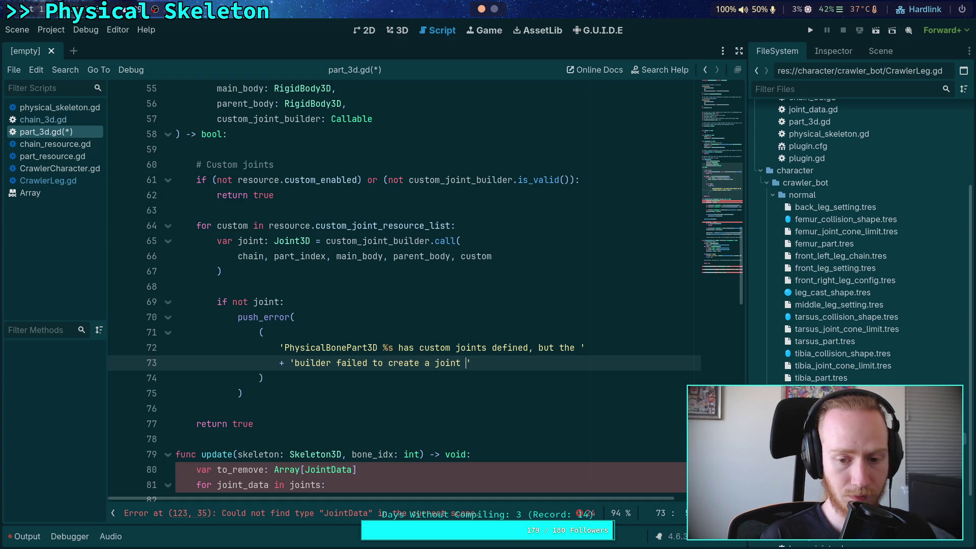
type("the resource name")
type("d")
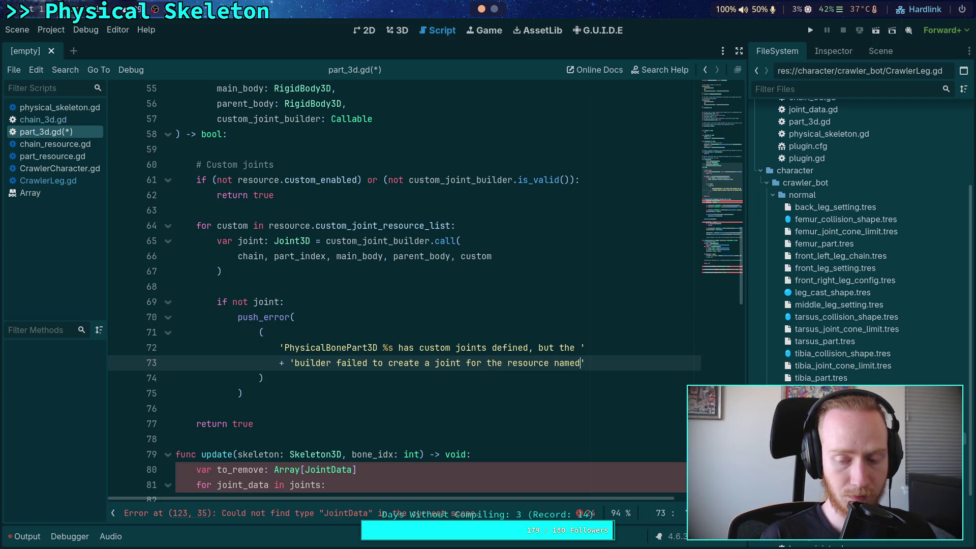
key("Return")
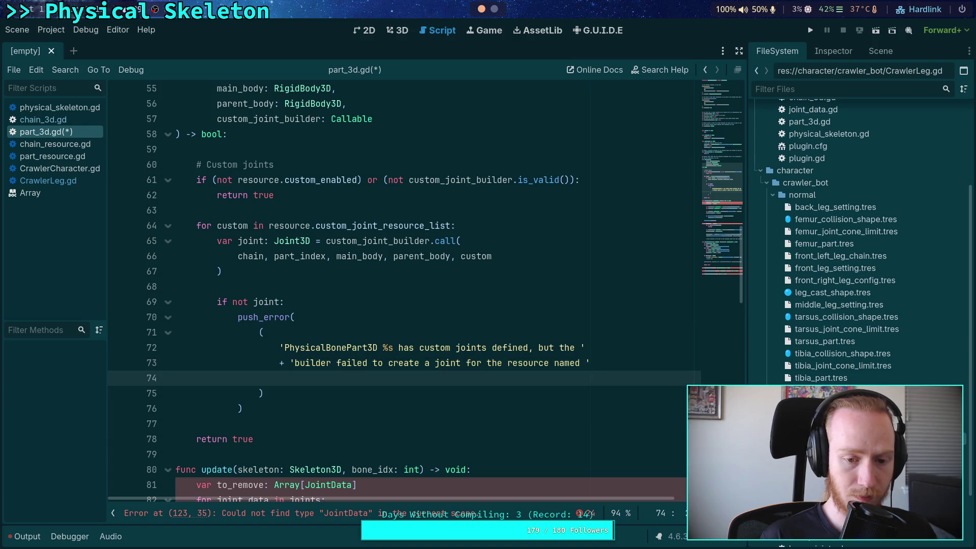
Step: Finish that line with '%s (at %s). Either remove the custom joint resource, or'
type("+ '\"")
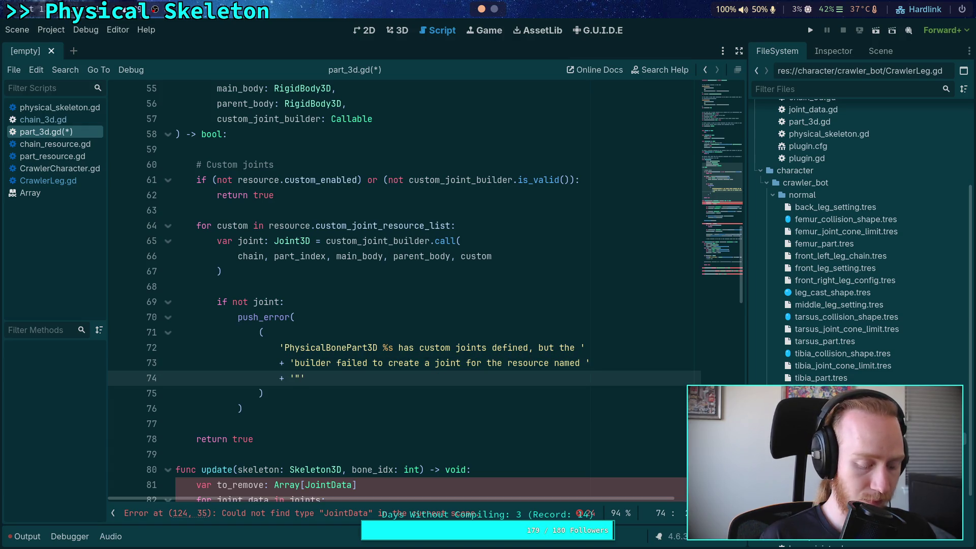
key("BackSpace")
type("%s ")
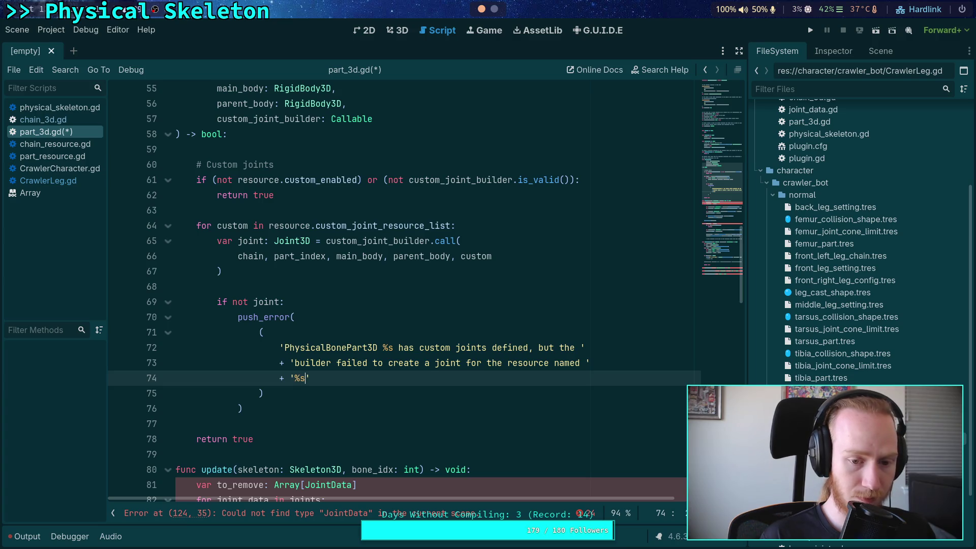
type("at")
key("Left")
key("Left")
key("Left")
type("(")
key("Right")
key("Right")
key("Right")
type(")")
type("%s")
key("Right")
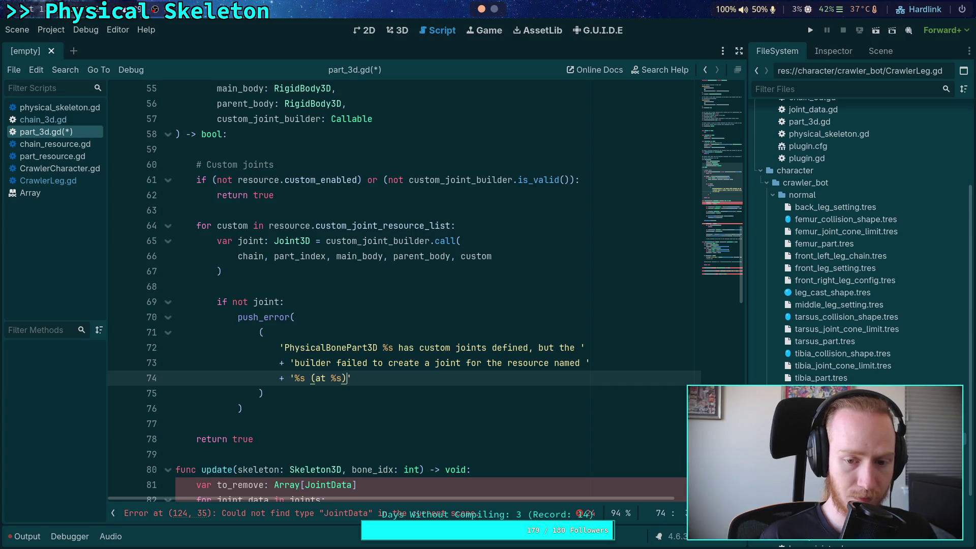
type(",")
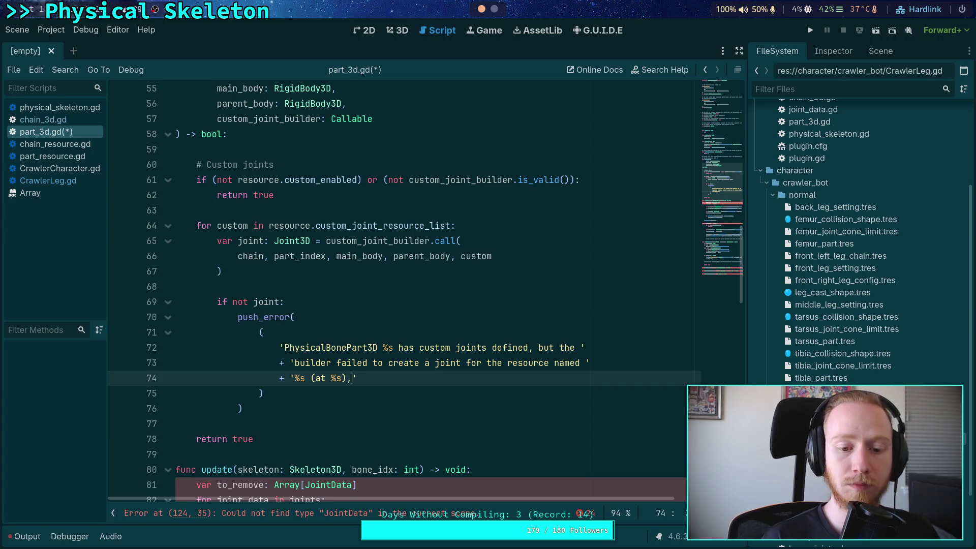
key("BackSpace")
key("BackSpace")
type(". Please ")
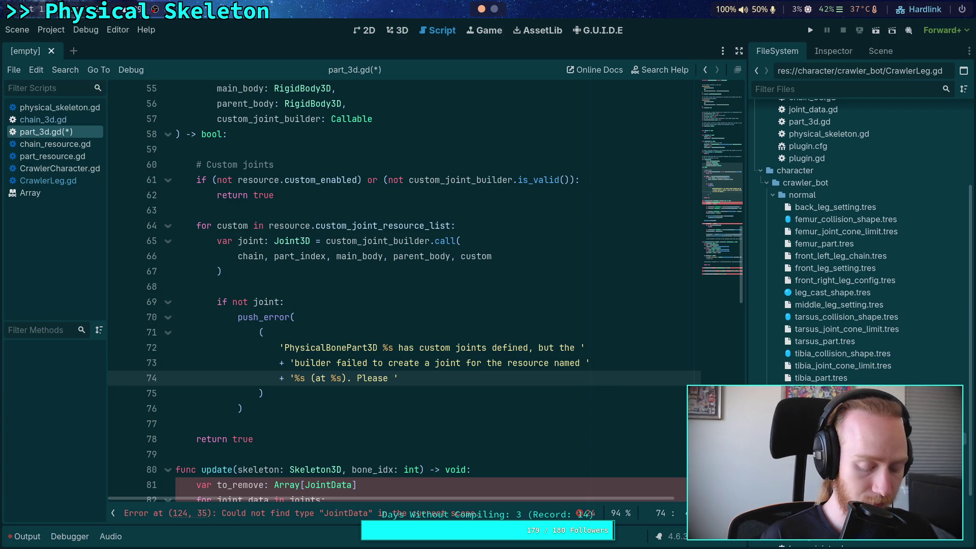
type("fix")
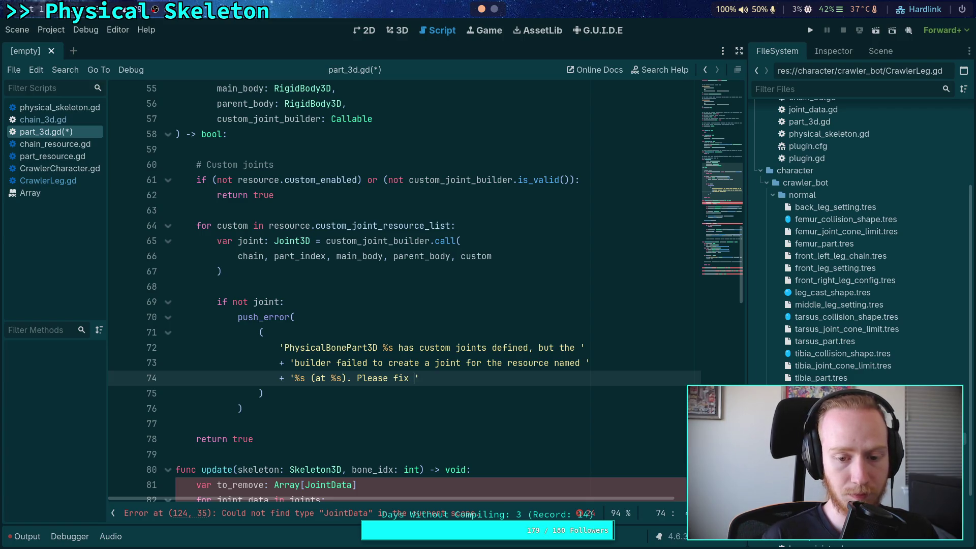
key("BackSpace")
key("BackSpace")
key("BackSpace")
type("Either remove the")
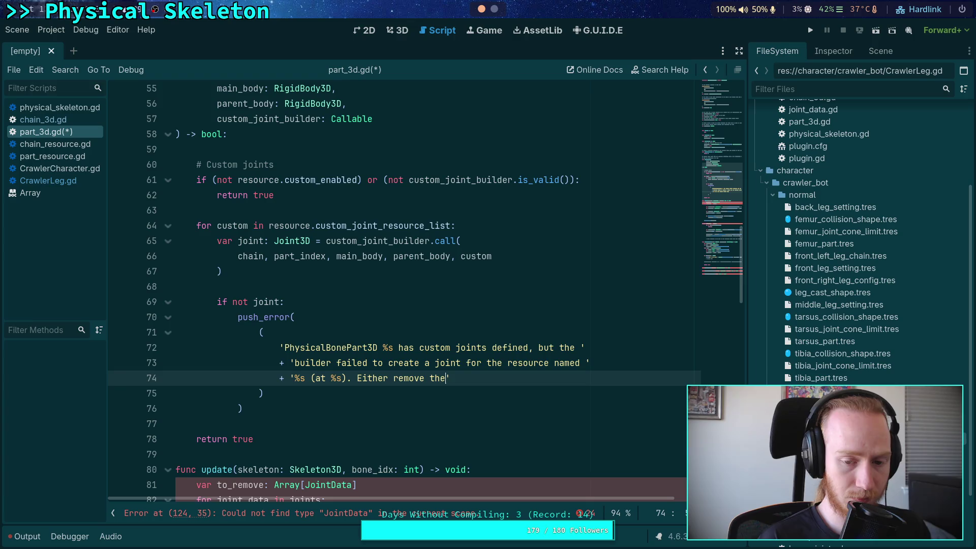
type(" custom joint resource,")
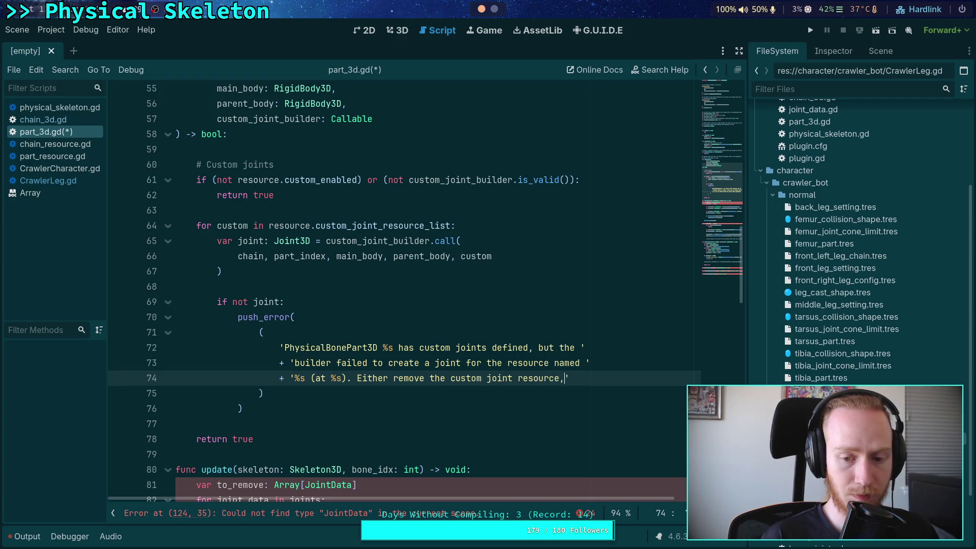
type(" or")
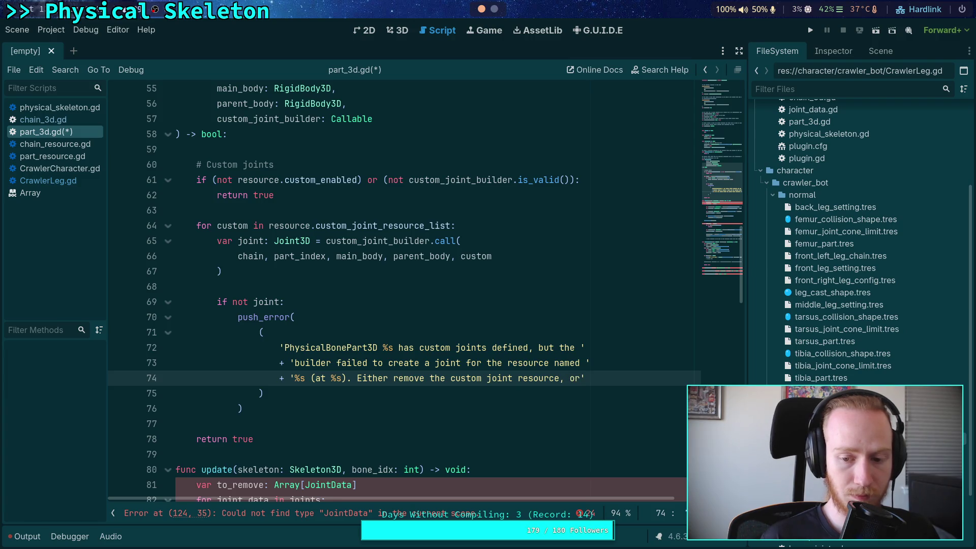
Step: Add the final message line 'fix the cause of the builder failure.'
key("Return")
type("'u")
key("BackSpace")
type("fix ")
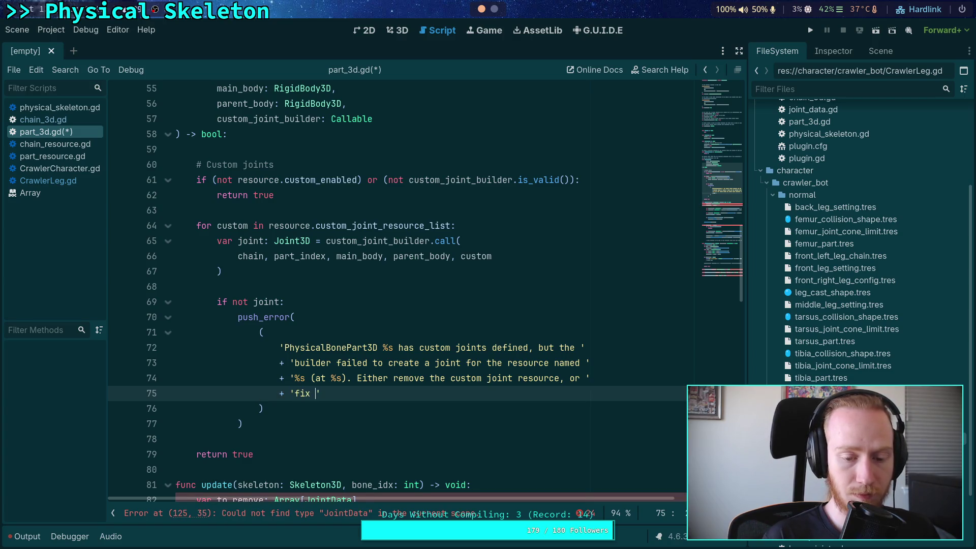
type("the ca")
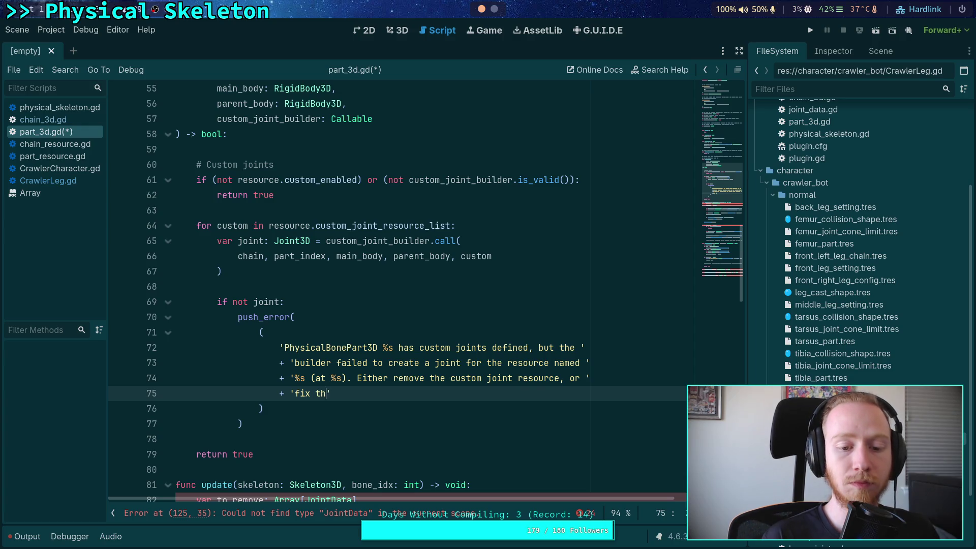
type("use of the")
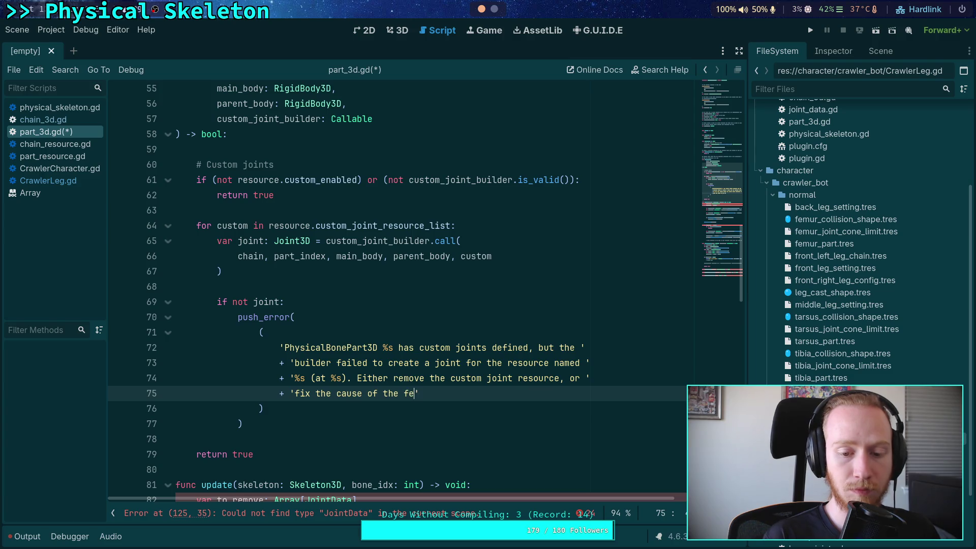
type(" builder fali")
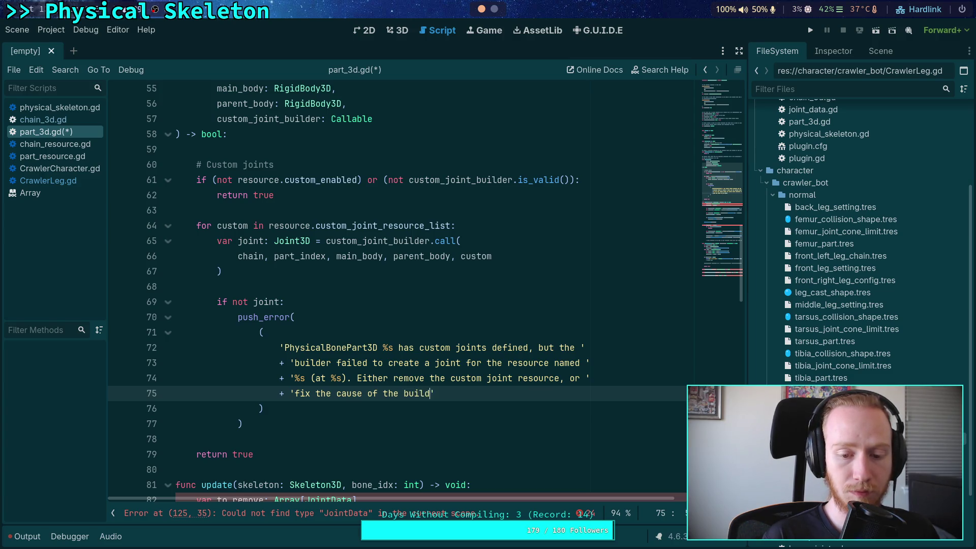
key("BackSpace")
key("BackSpace")
type("ilur.")
key("BackSpace")
type("e.")
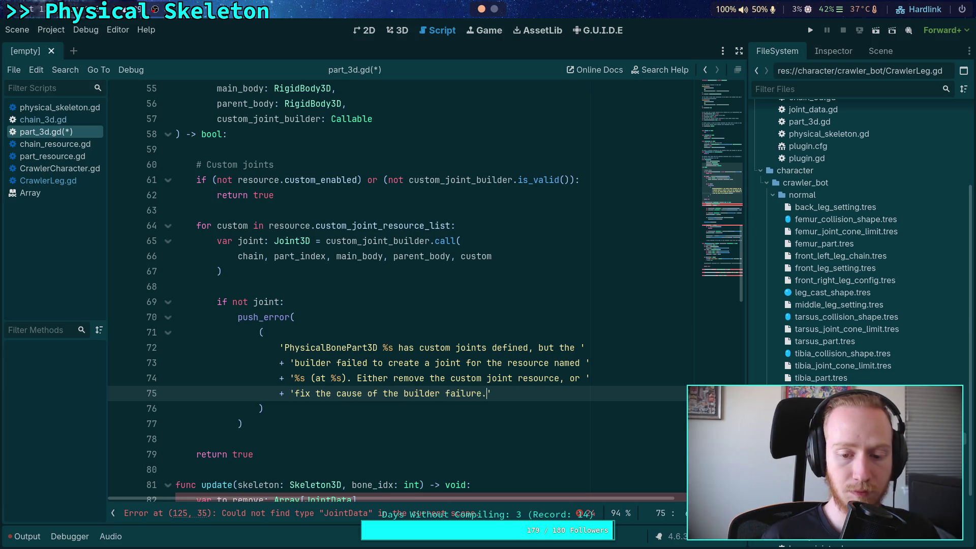
Step: Format the message with % [name, custom.resource_name, custom.resource_path]
key("Down")
type("%")
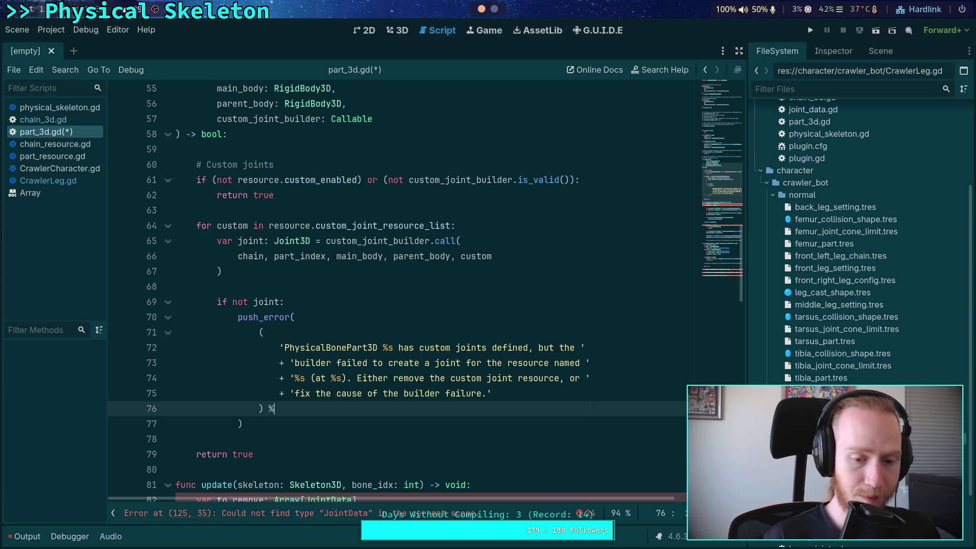
type(" [name,")
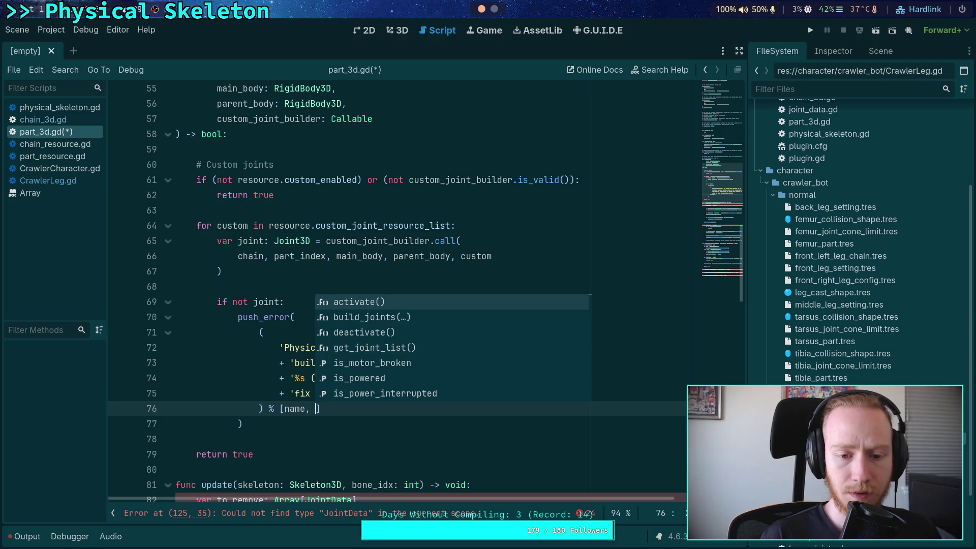
type(" custem")
key("BackSpace")
key("BackSpace")
type("om")
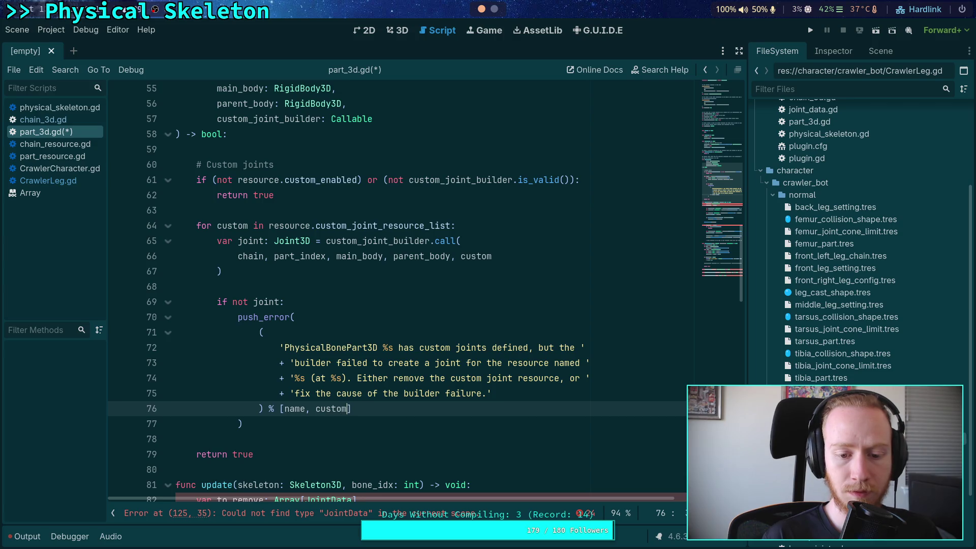
type(".resource_name,")
type(" custom.resource_p")
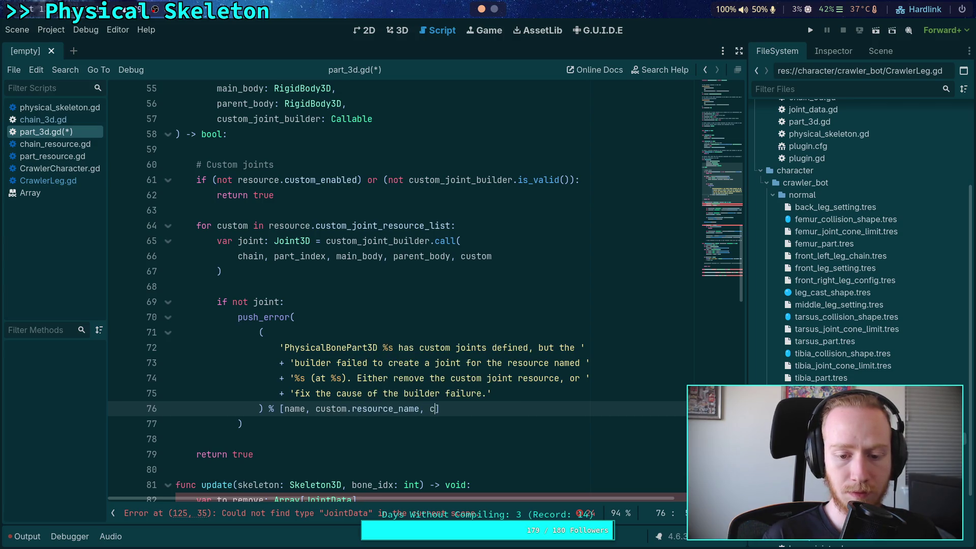
type("ath")
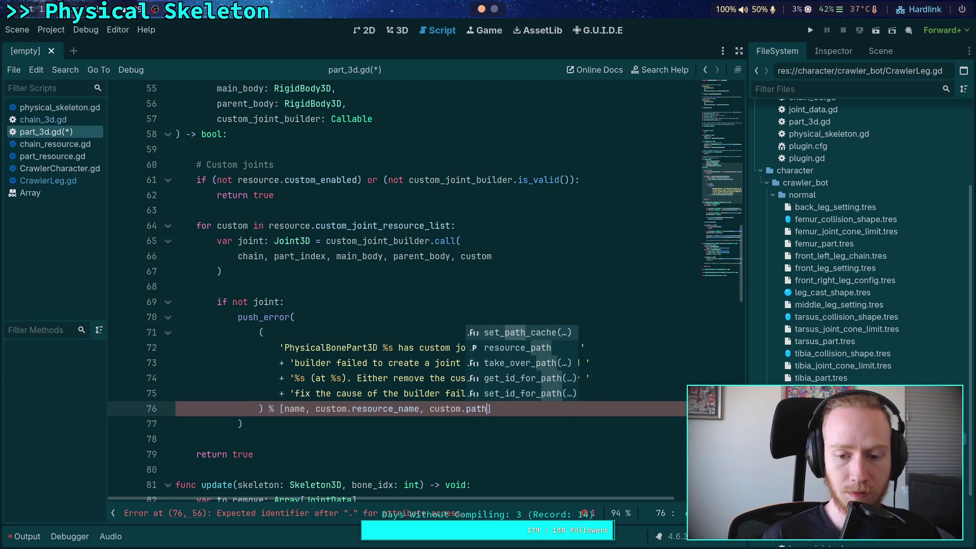
key("Down")
key("Return")
Step: Add 'return false' after push_error and save part_3d.gd
left_click(242, 423)
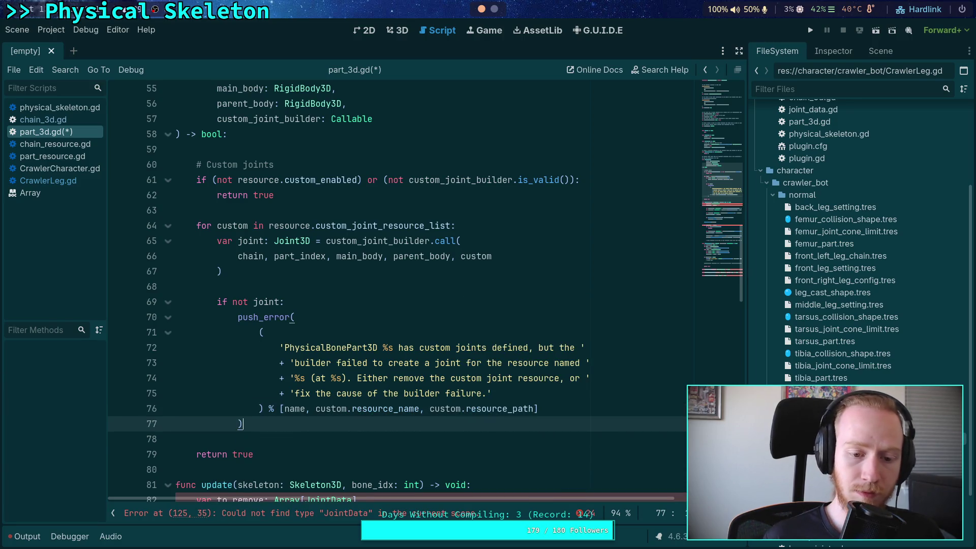
key("Return")
type("return false")
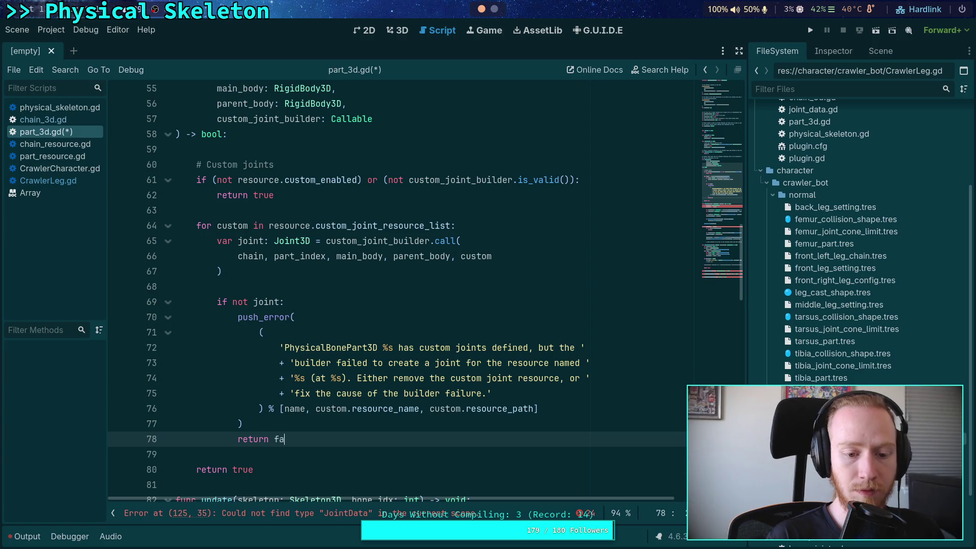
key("ctrl+s")
key("Return")
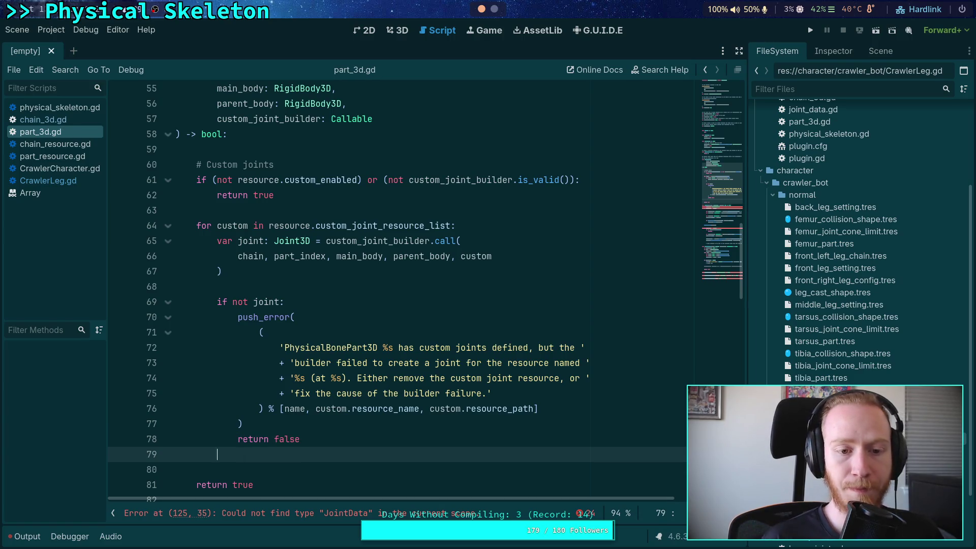
Step: Add '# TODO: add to joint list' below the return false line and save part_3d.gd
scroll(360, 368, "up", 13)
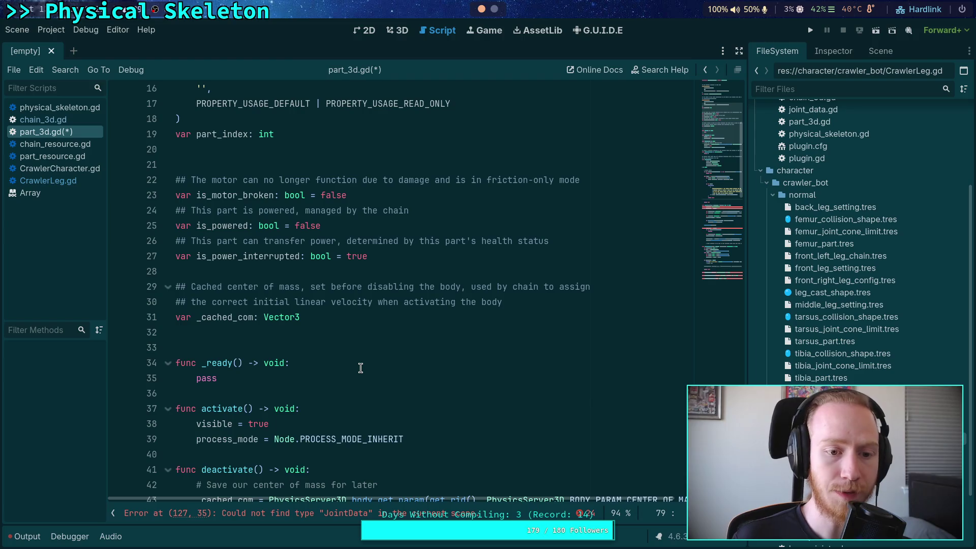
scroll(360, 368, "up", 5)
scroll(360, 368, "down", 6)
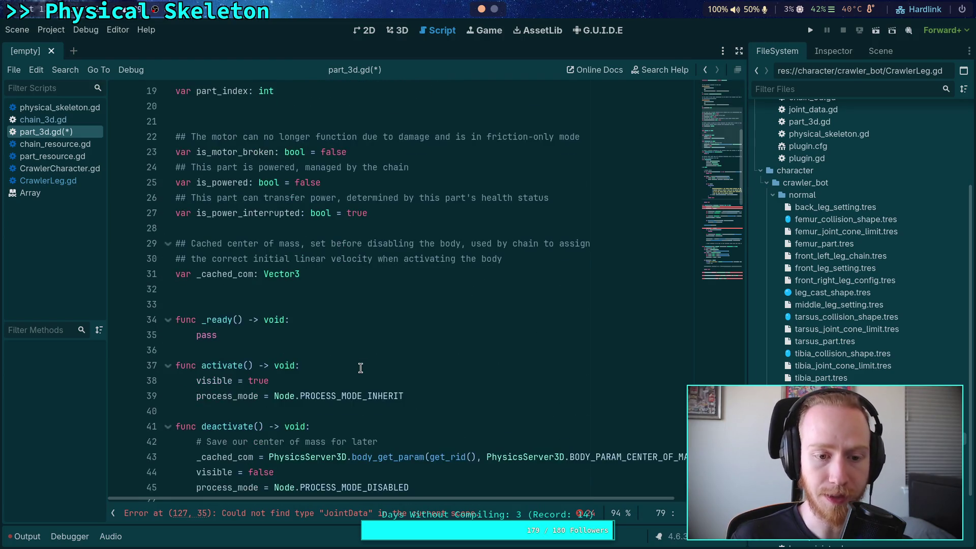
scroll(360, 368, "down", 15)
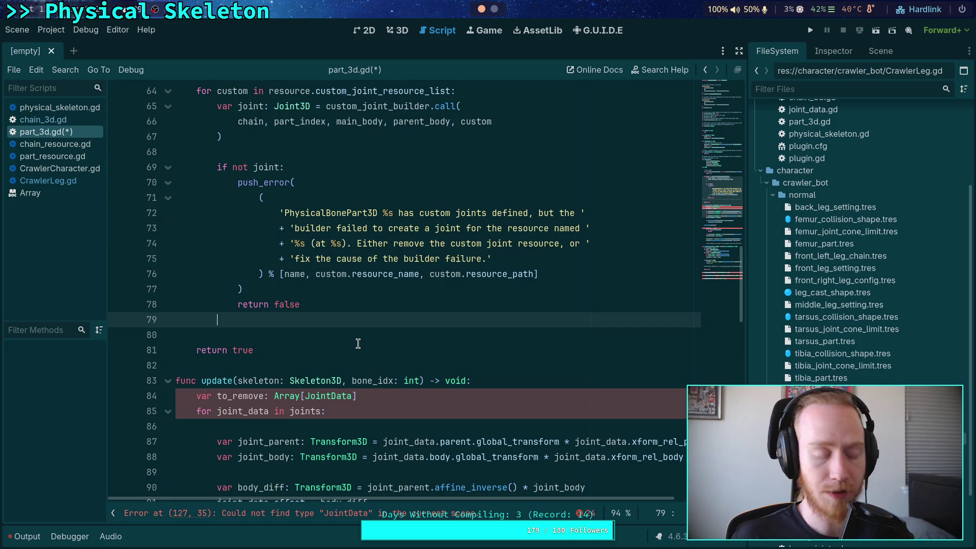
key("Return")
type("# TODO: add to joint list")
key("ctrl+s")
Step: Return to empty line 79, then select part of the chain argument on line 66
left_click(378, 321)
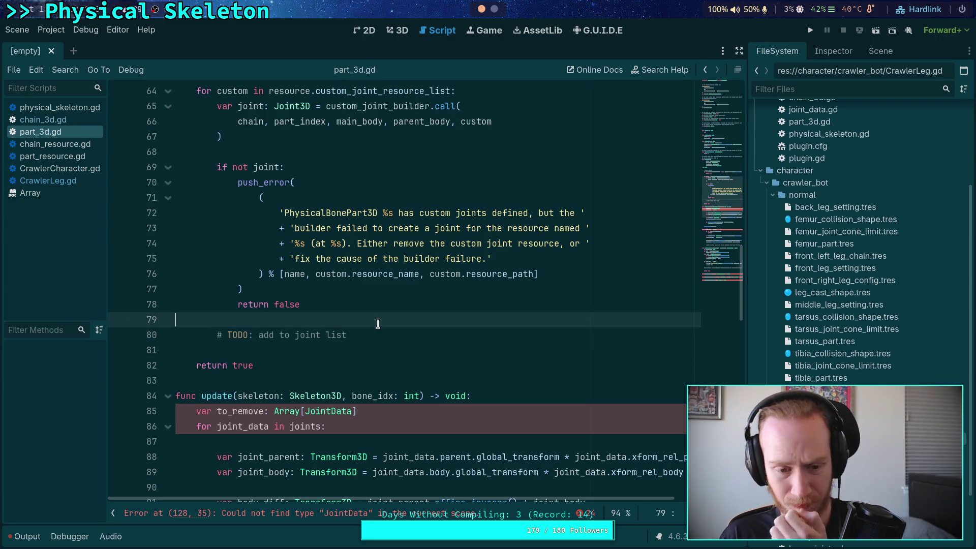
scroll(378, 323, "up", 3)
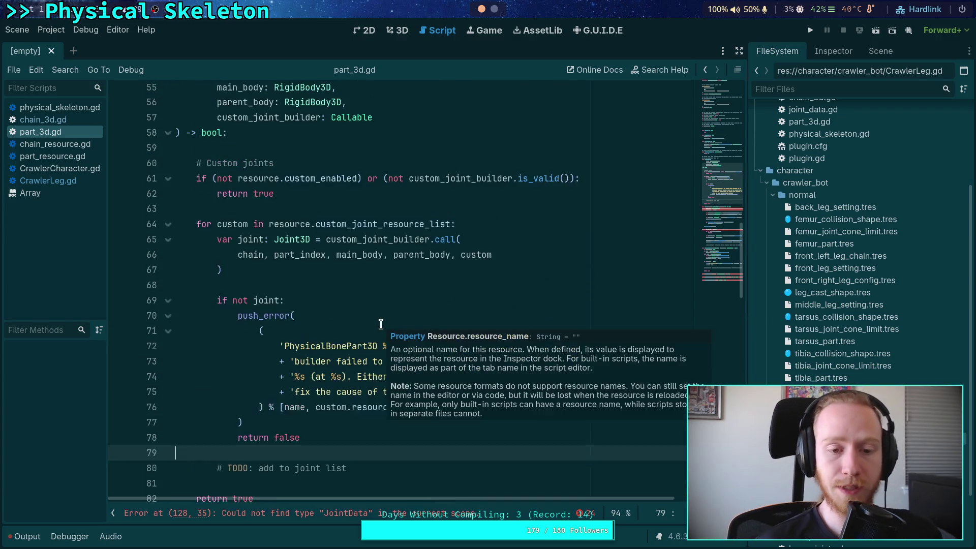
left_click(320, 290)
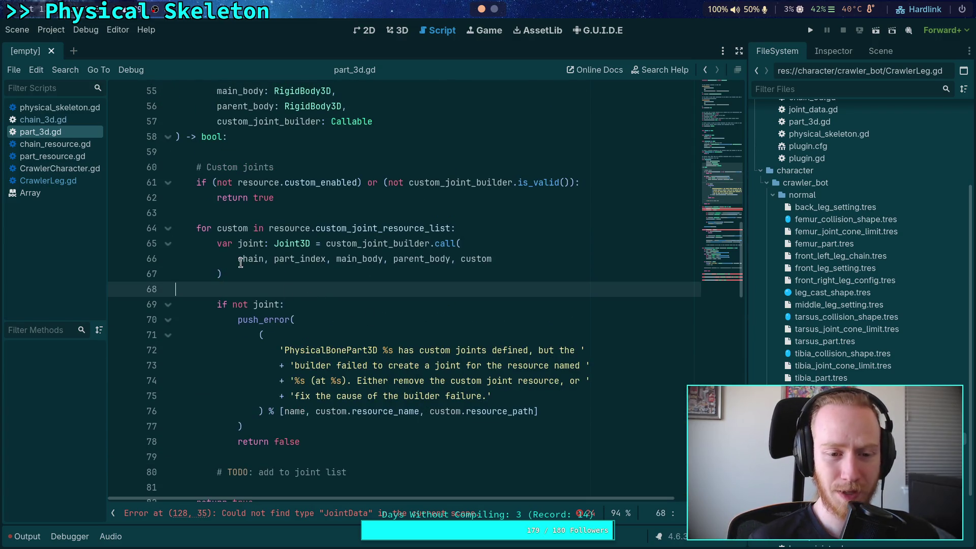
left_click_drag(243, 260, 261, 262)
scroll(260, 274, "up", 2)
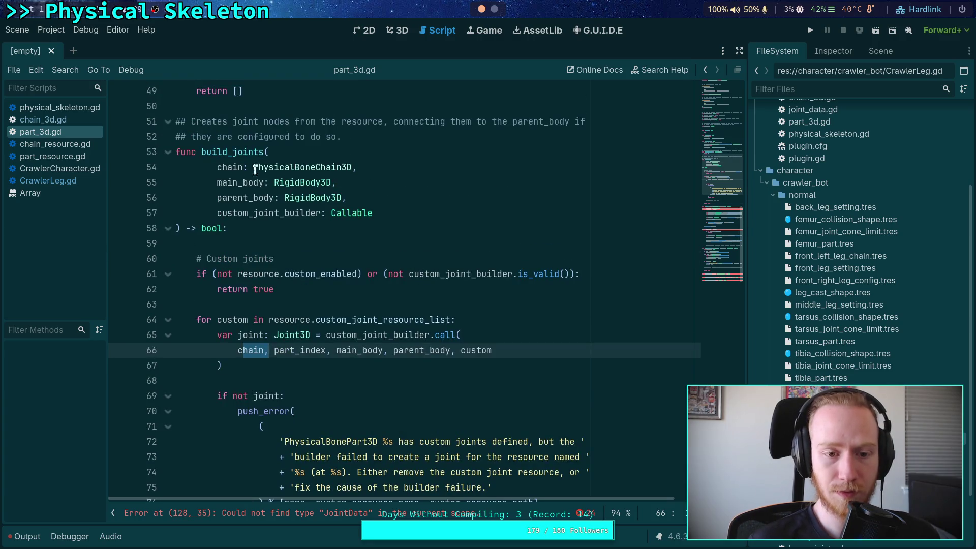
Step: Copy the chain, main_body and parent_body lines over build_custom_joint's chain parameter in CrawlerLeg.gd
left_click(215, 167)
left_click_drag(216, 167, 356, 197)
right_click(259, 190)
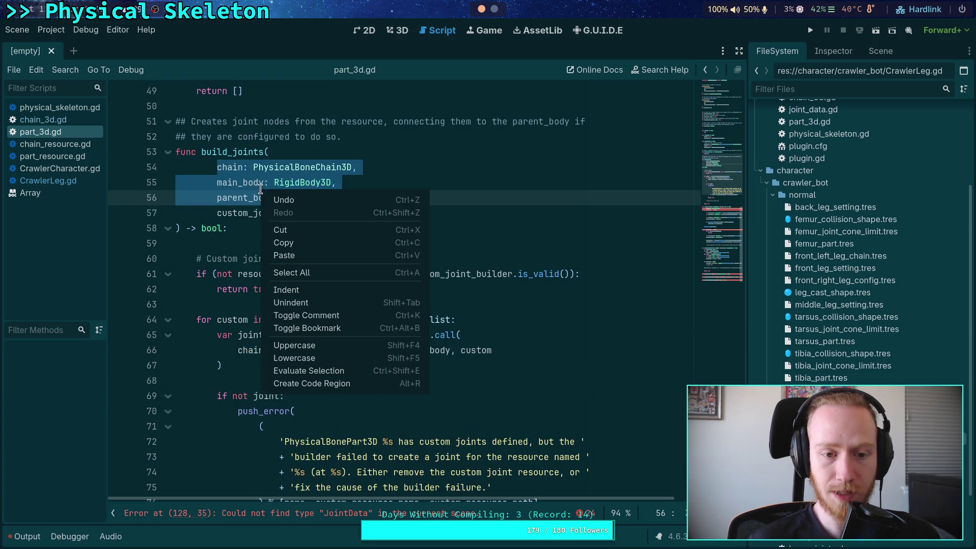
left_click(282, 243)
left_click(60, 181)
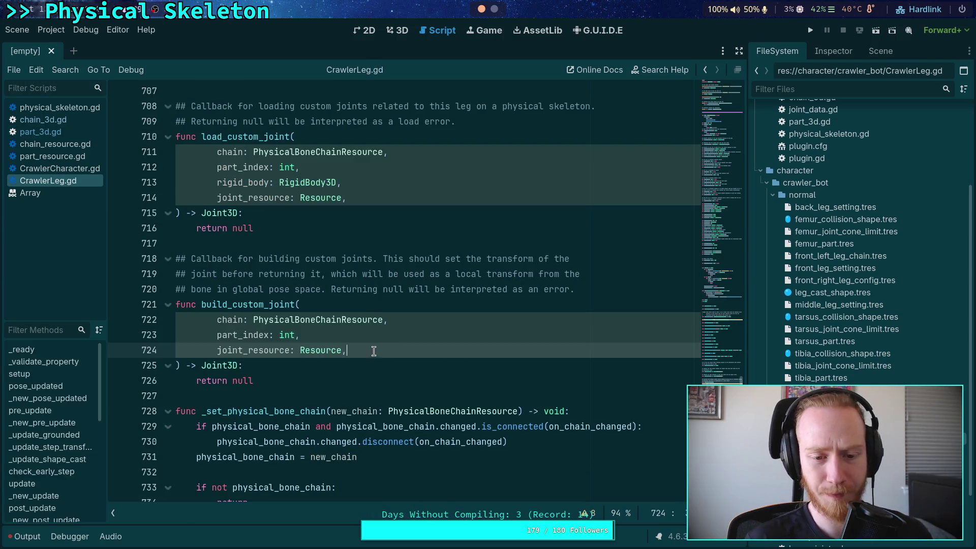
left_click_drag(405, 320, 217, 319)
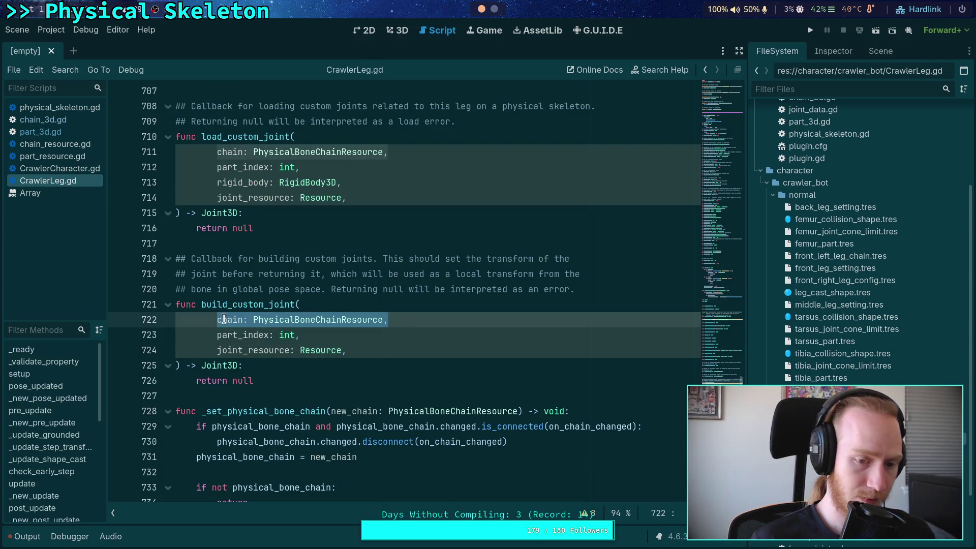
key("ctrl+v")
key("Left")
key("Left")
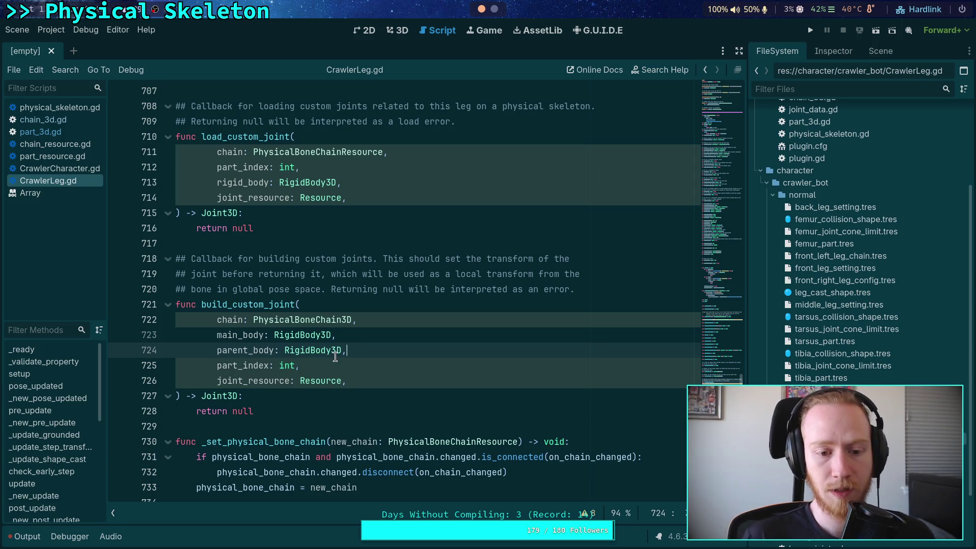
Step: Check the builder call in part_3d.gd, move part_index directly under chain, and save CrawlerLeg.gd
left_click(59, 136)
scroll(262, 234, "down", 4)
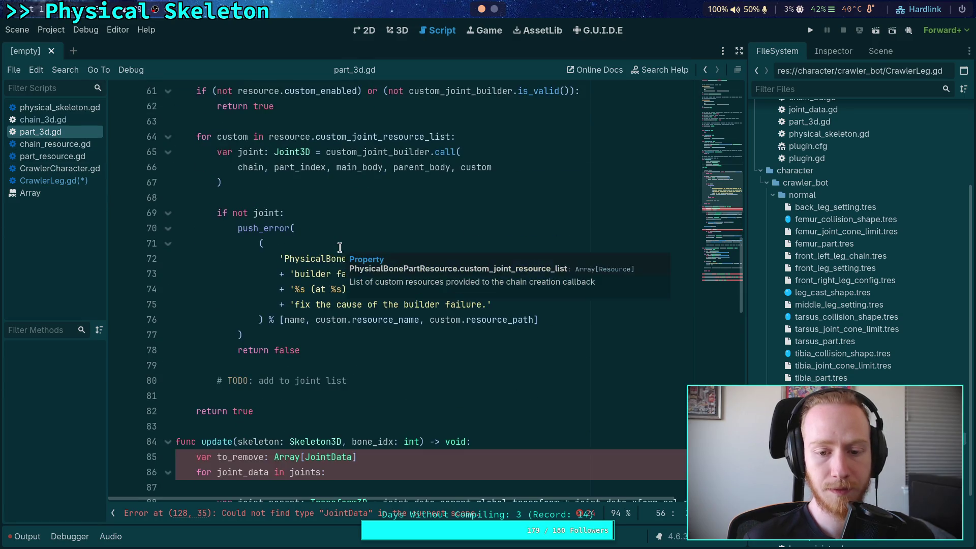
scroll(261, 233, "up", 2)
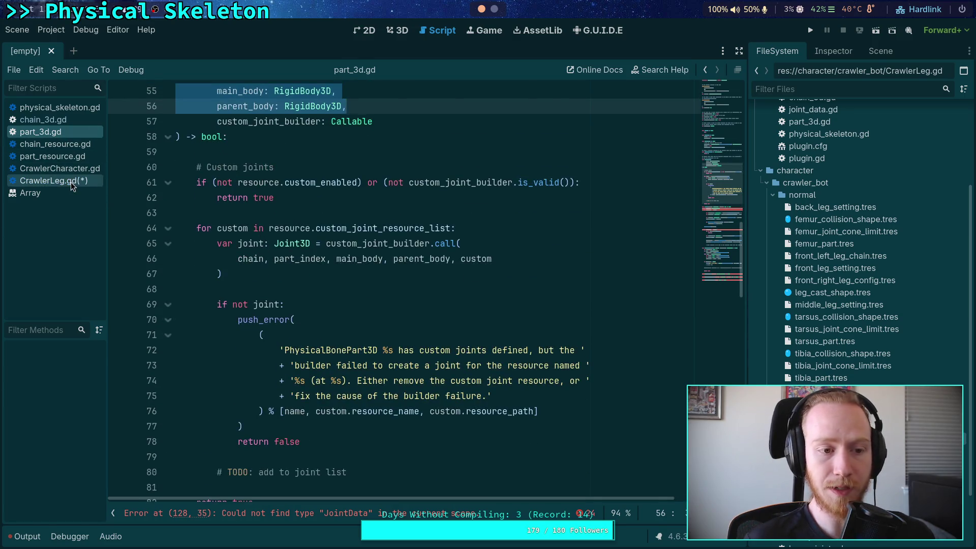
left_click(51, 181)
left_click(269, 378)
key("Up")
key("alt+Up")
key("alt+Up")
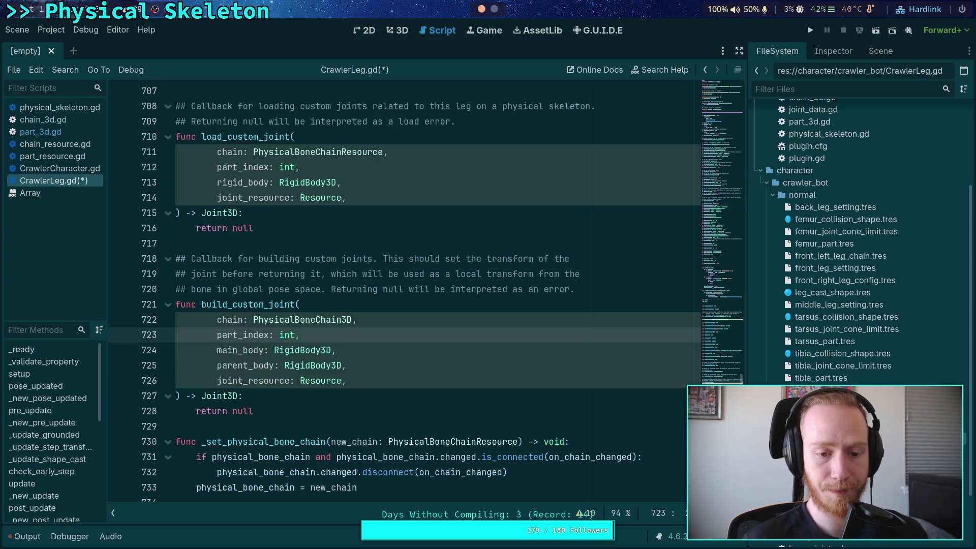
left_click(386, 360)
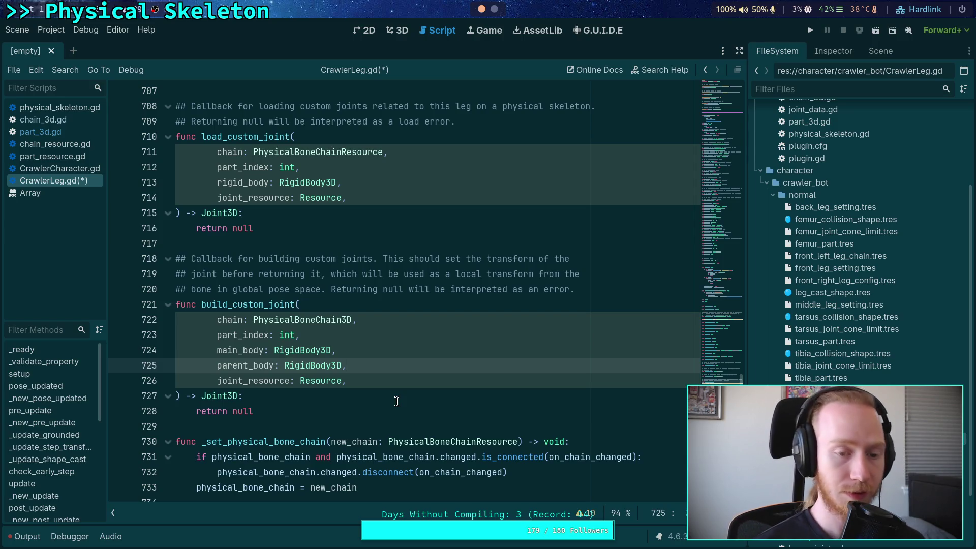
key("ctrl+s")
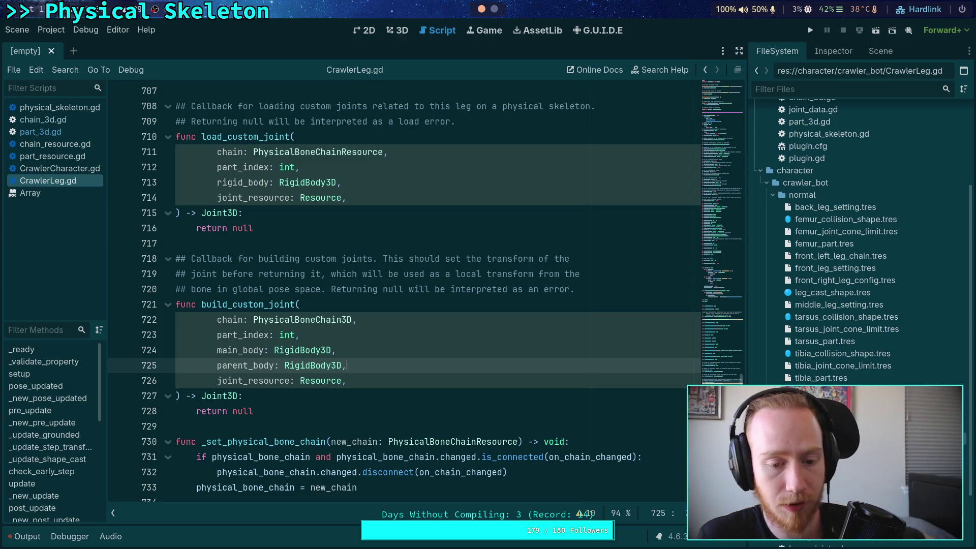
left_click(411, 383)
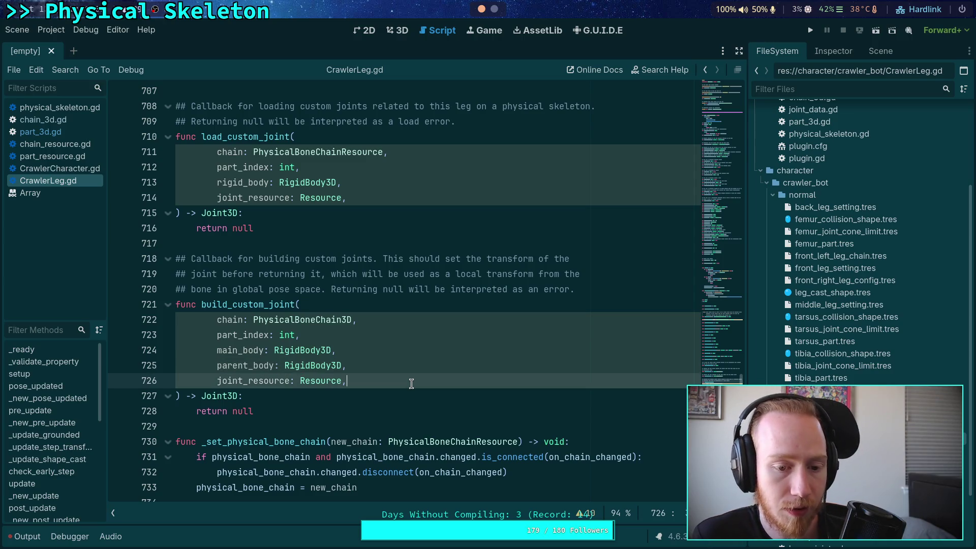
left_click(81, 135)
left_click(67, 183)
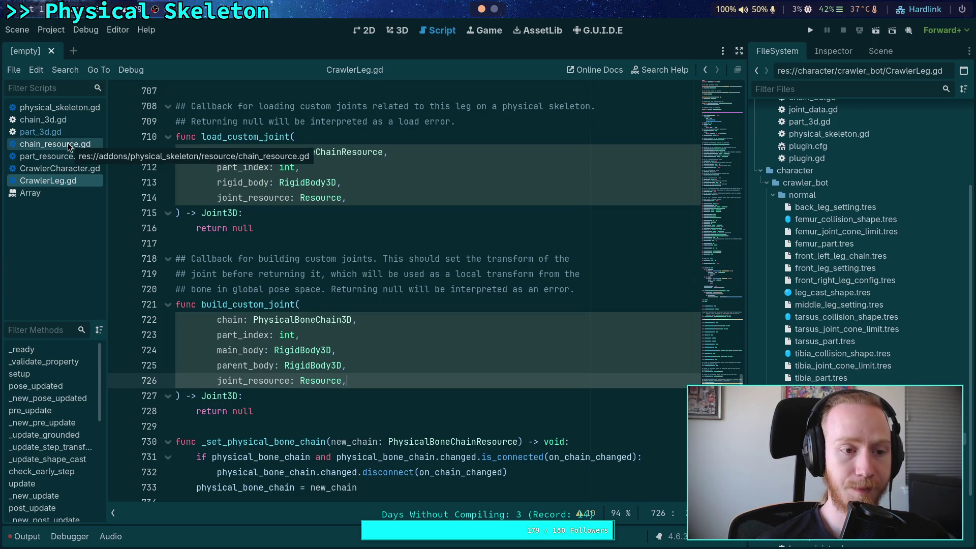
left_click(75, 131)
left_click(71, 107)
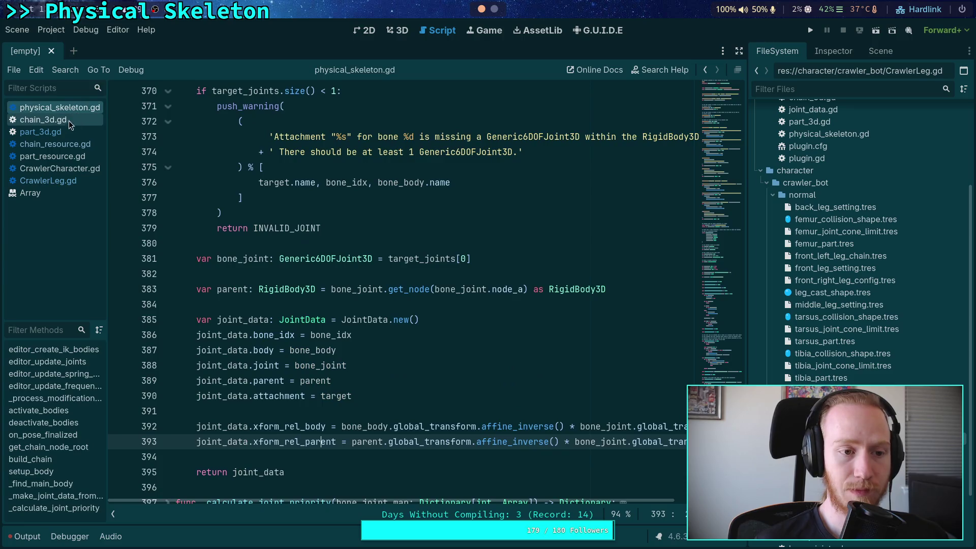
left_click(67, 121)
left_click(65, 147)
left_click(61, 133)
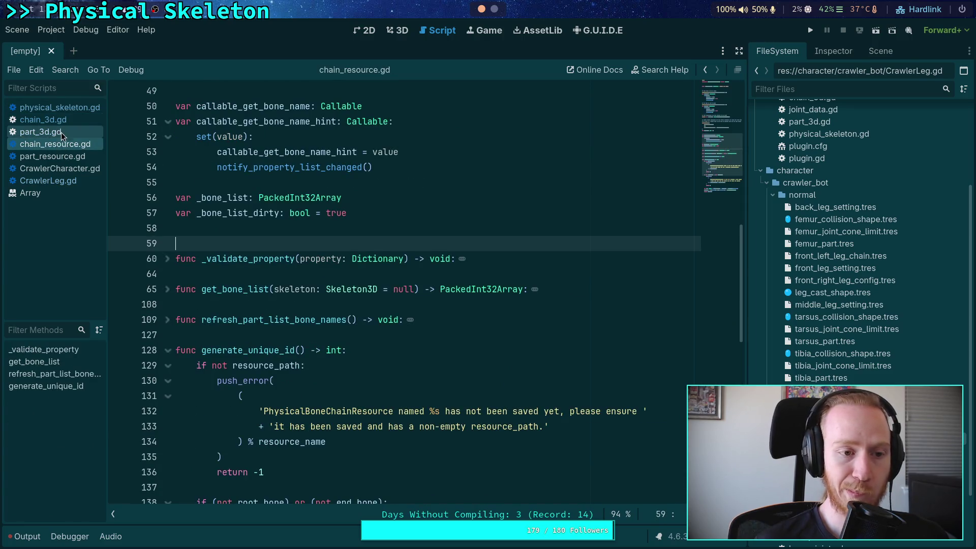
left_click(57, 182)
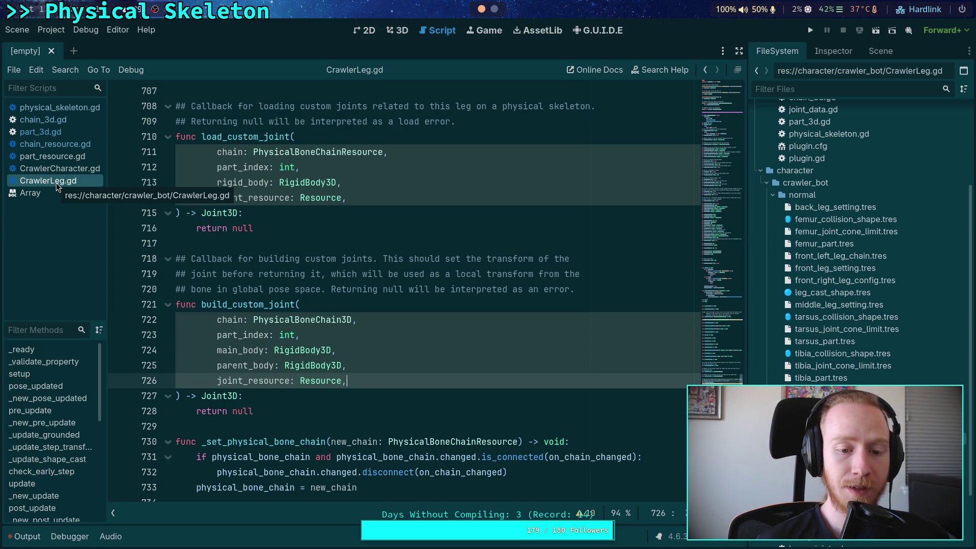
left_click_drag(347, 366, 213, 366)
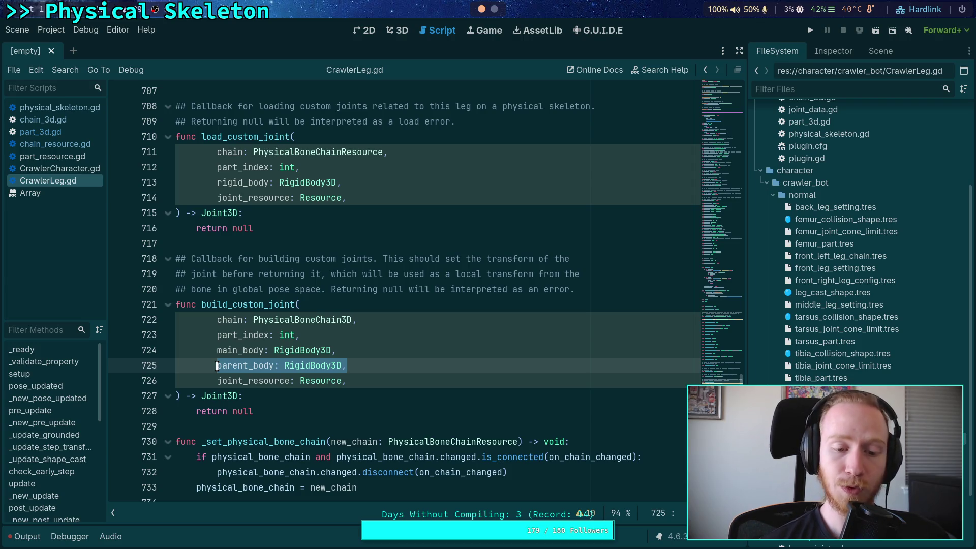
Step: Look over chain_resource.gd and chain_3d.gd, then bring up part_3d.gd
left_click(256, 422)
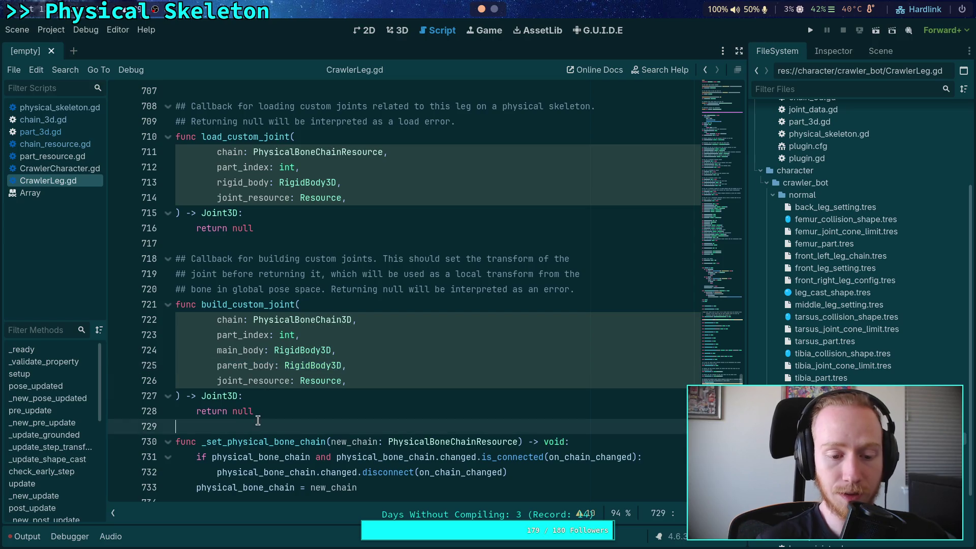
mouse_move(380, 376)
left_mouse_down()
mouse_move(219, 334)
mouse_move(206, 320)
left_mouse_up()
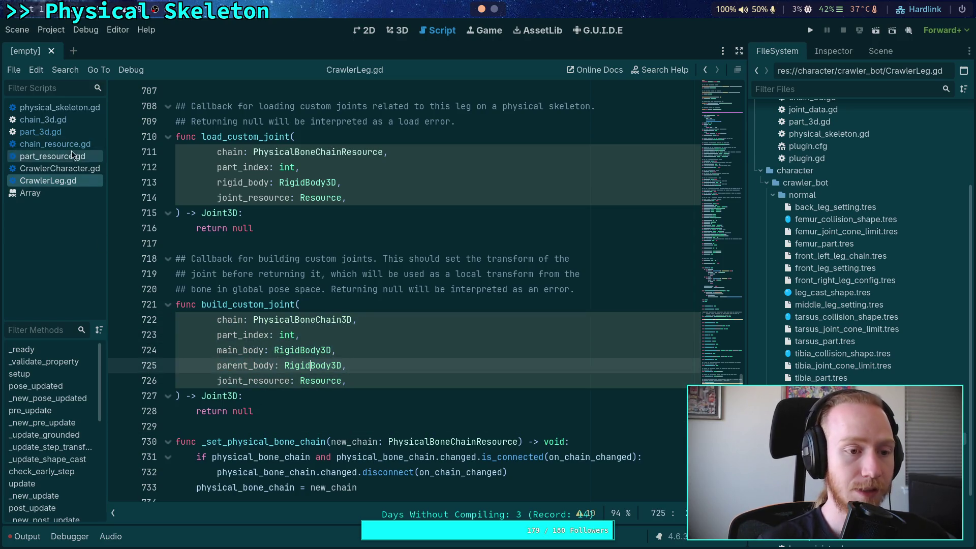
left_click(72, 144)
left_click(81, 120)
left_click(79, 132)
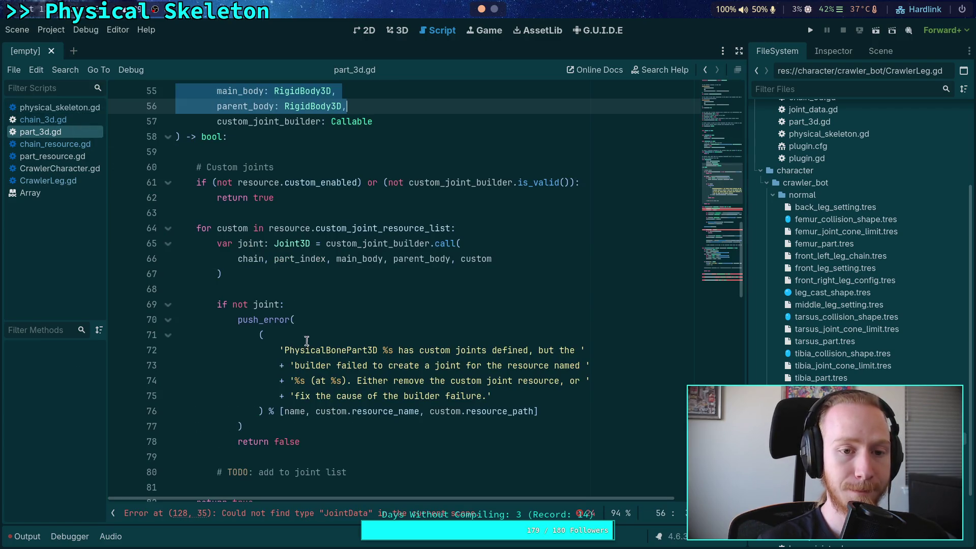
Step: Fold the 'if not joint' block in part_3d.gd's build_joints
left_click(233, 290)
scroll(233, 290, "up", 3)
left_click(252, 287)
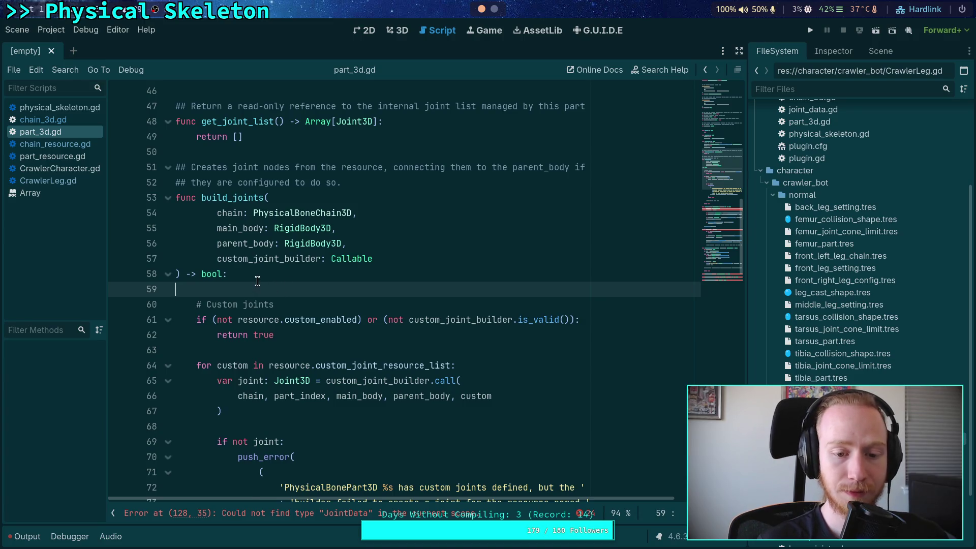
scroll(257, 281, "down", 5)
left_click(325, 366)
scroll(310, 343, "up", 1)
left_click(168, 258)
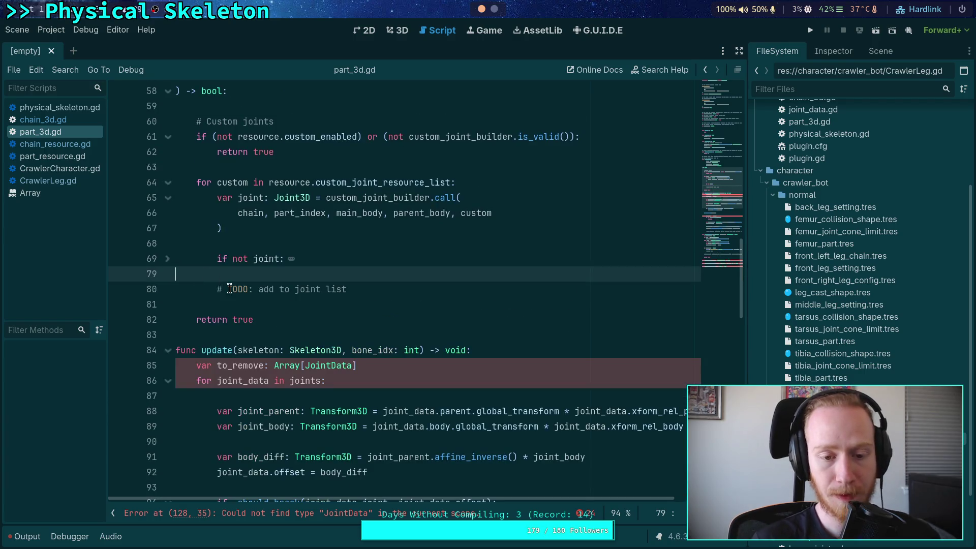
scroll(226, 282, "up", 4)
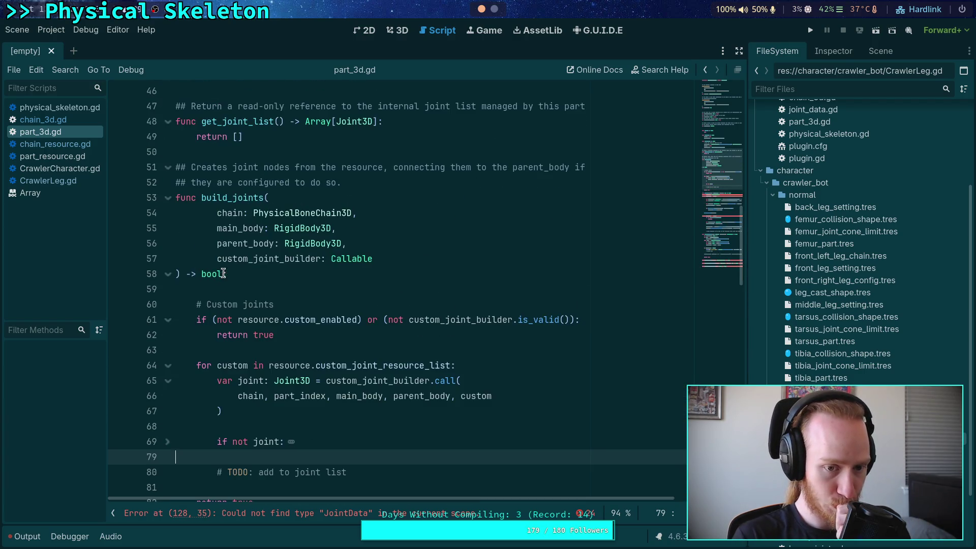
Step: Insert an indented '# TODO: resource joints' at the start of build_joints and save part_3d.gd
left_click(301, 290)
key("Return")
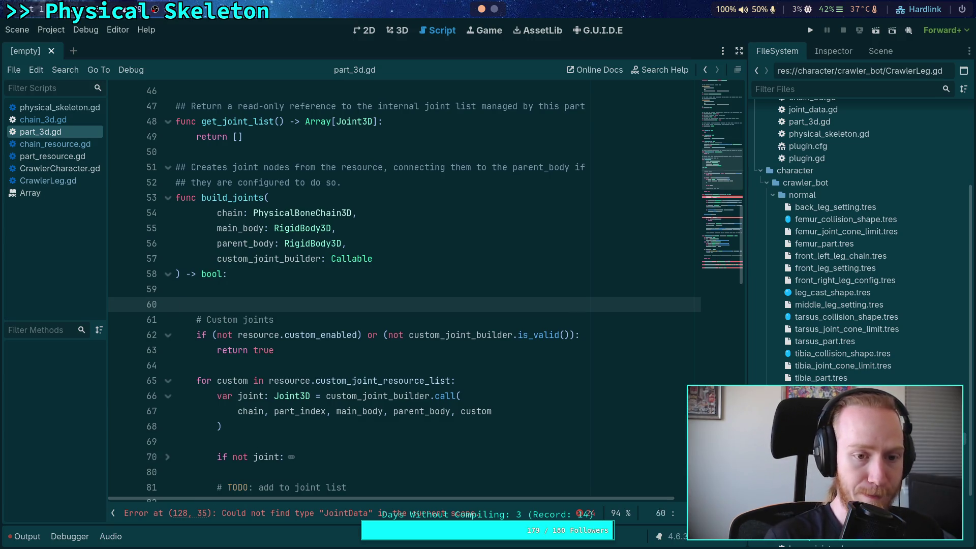
key("Return")
key("Up")
key("Tab")
type("# TODO")
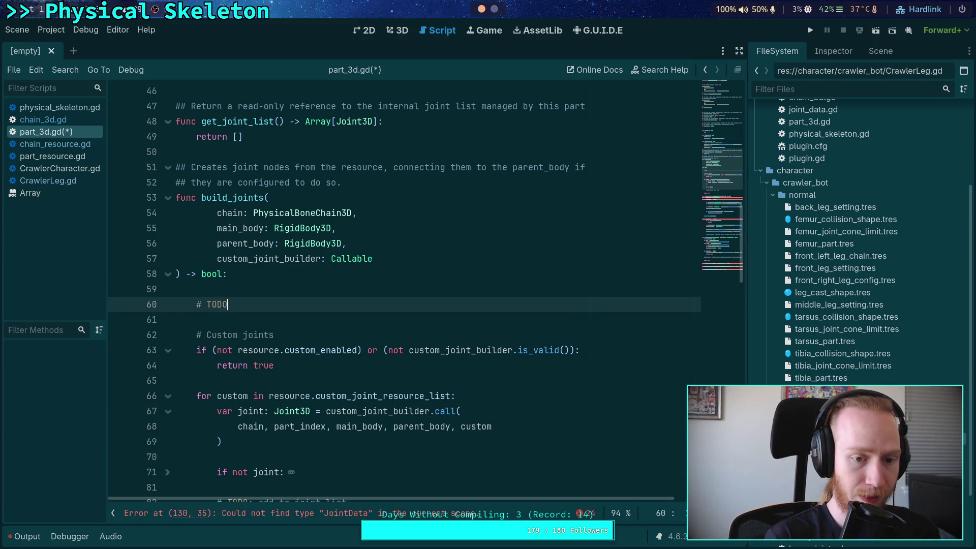
type(": res")
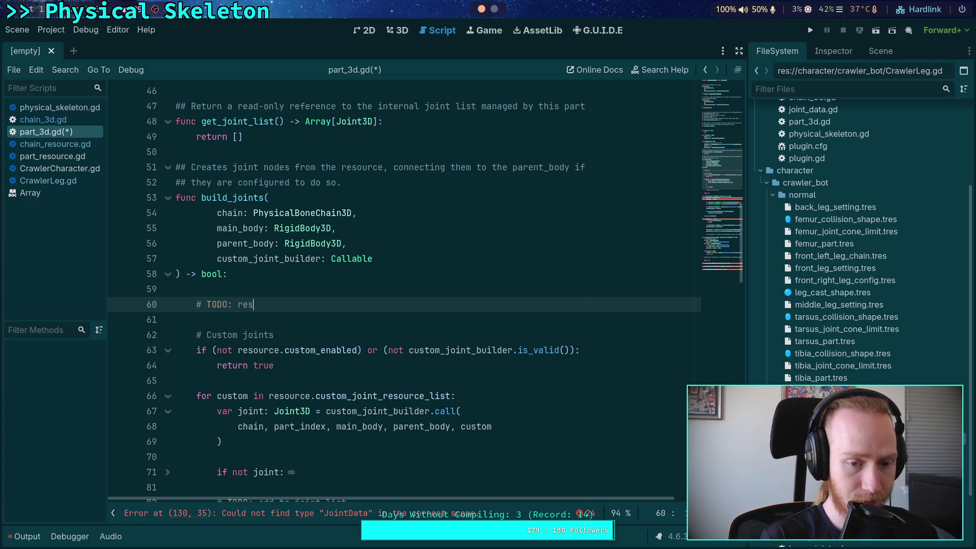
type("ource joints")
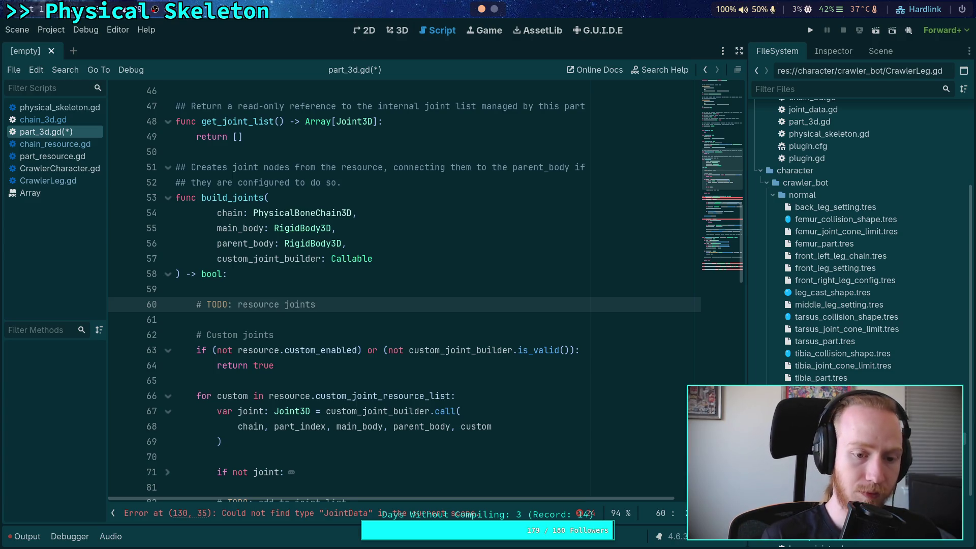
key("Down")
key("Up")
key("Up")
key("BackSpace")
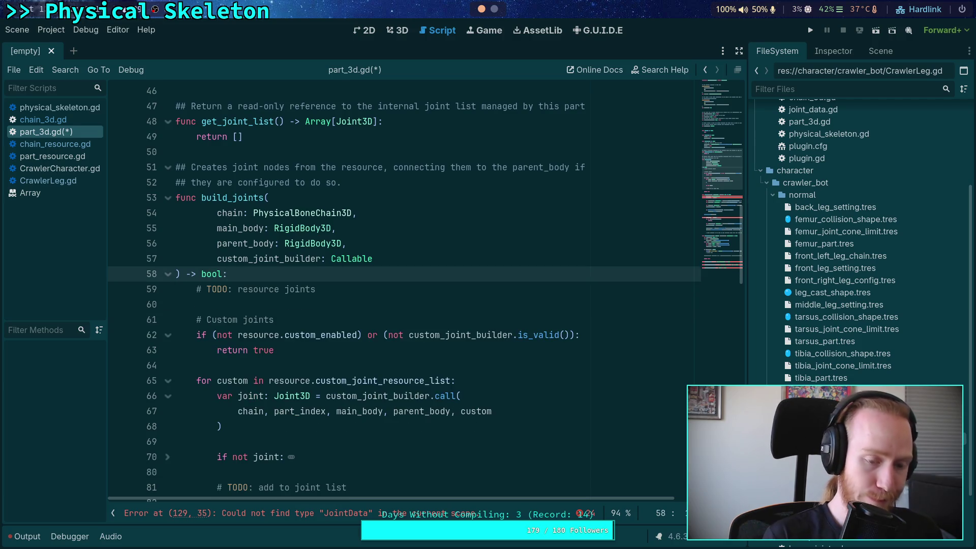
key("ctrl+s")
Step: Scroll through build_joints and place the caret on empty line 64
scroll(318, 320, "up", 3)
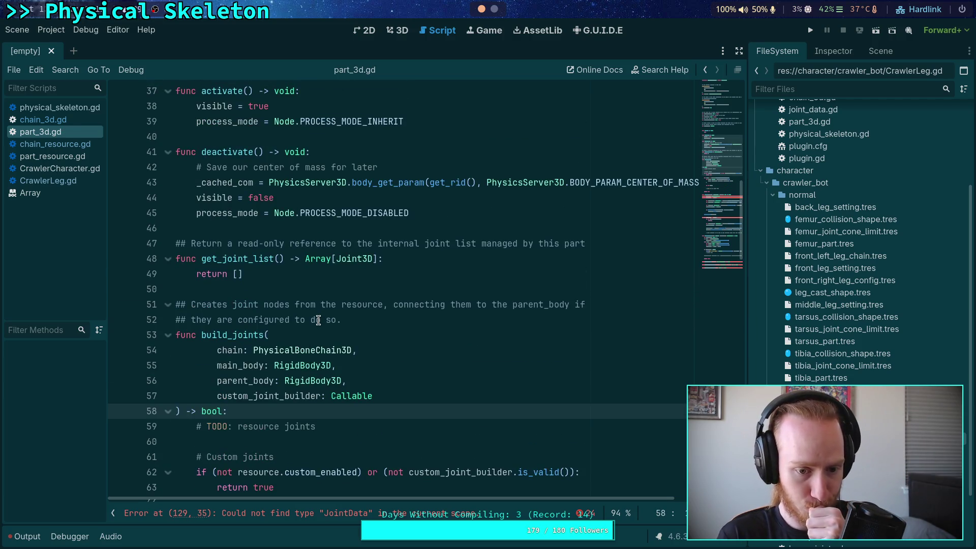
scroll(318, 319, "up", 1)
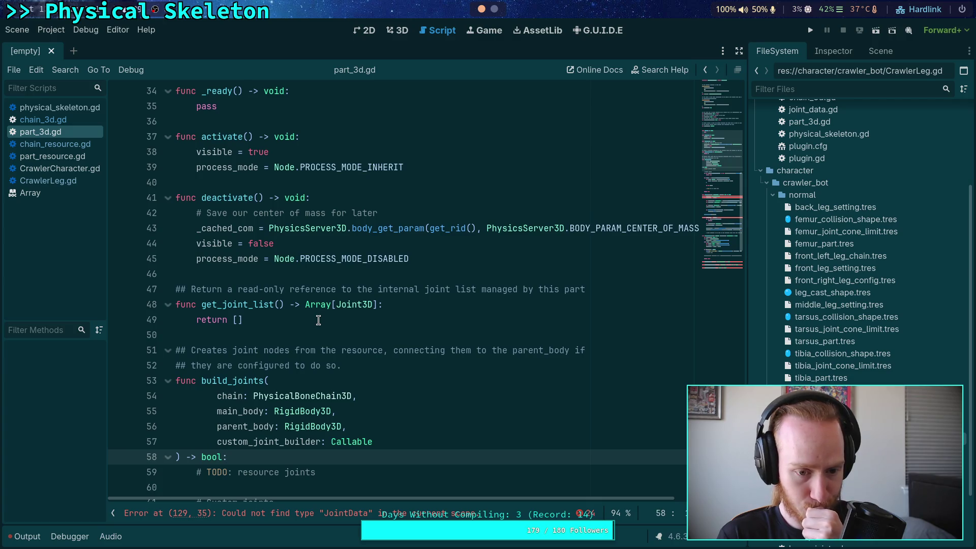
scroll(318, 319, "up", 9)
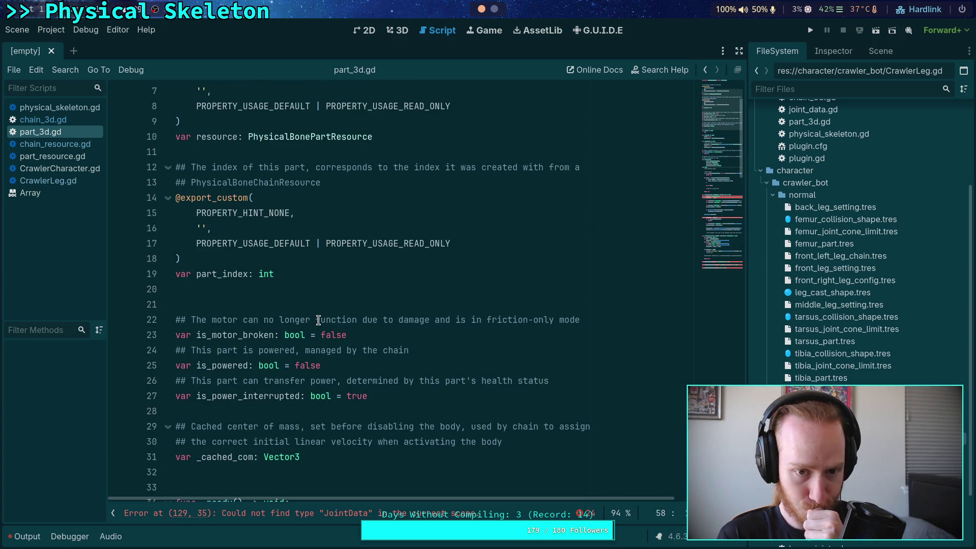
scroll(318, 320, "down", 5)
scroll(318, 320, "up", 5)
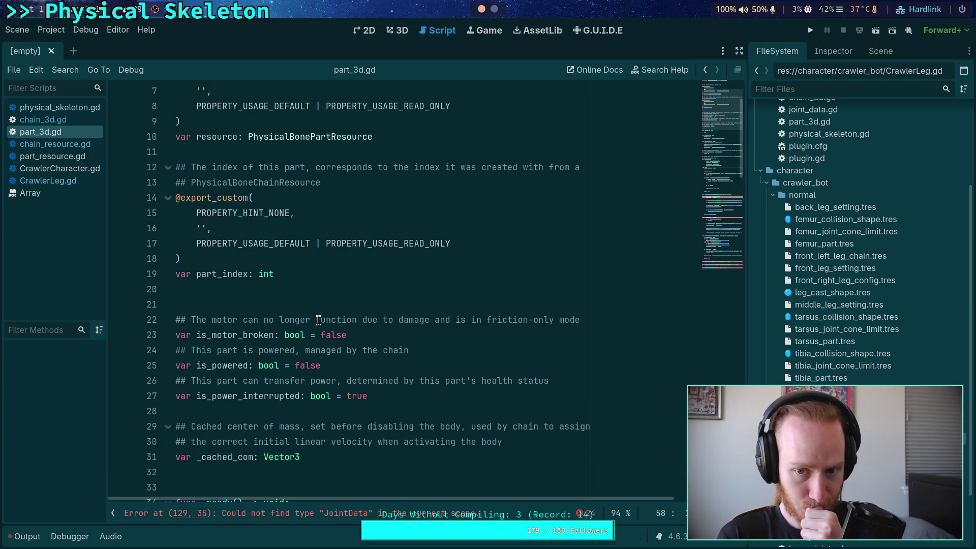
scroll(318, 319, "down", 9)
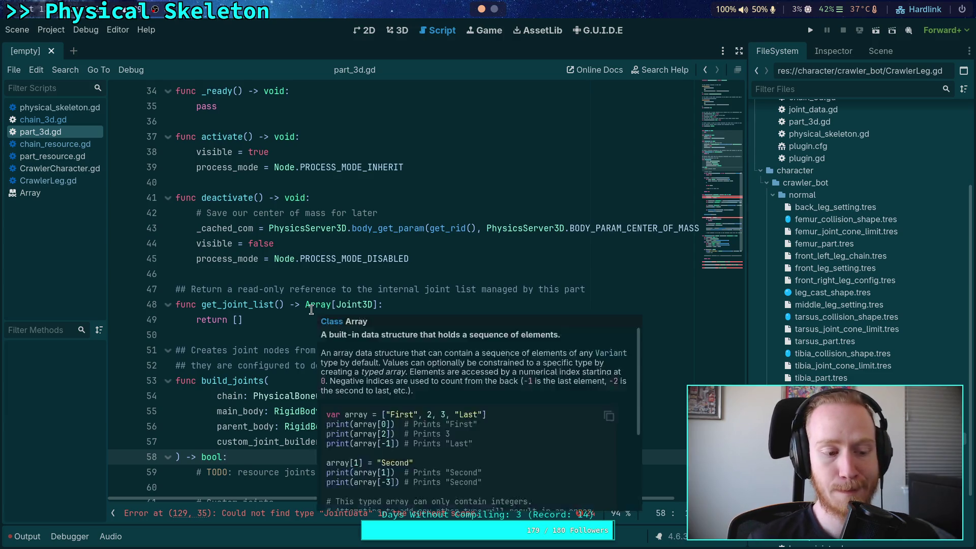
scroll(311, 309, "down", 5)
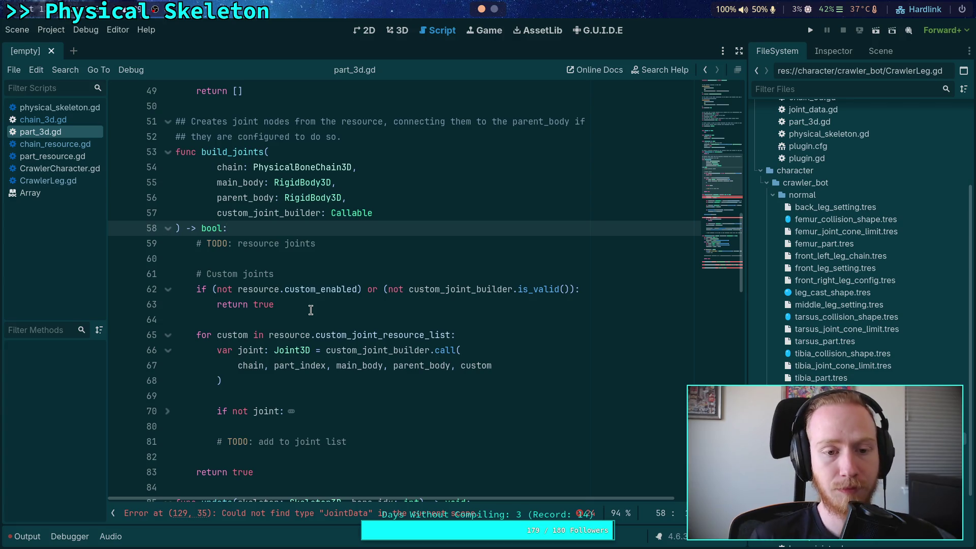
left_click(292, 319)
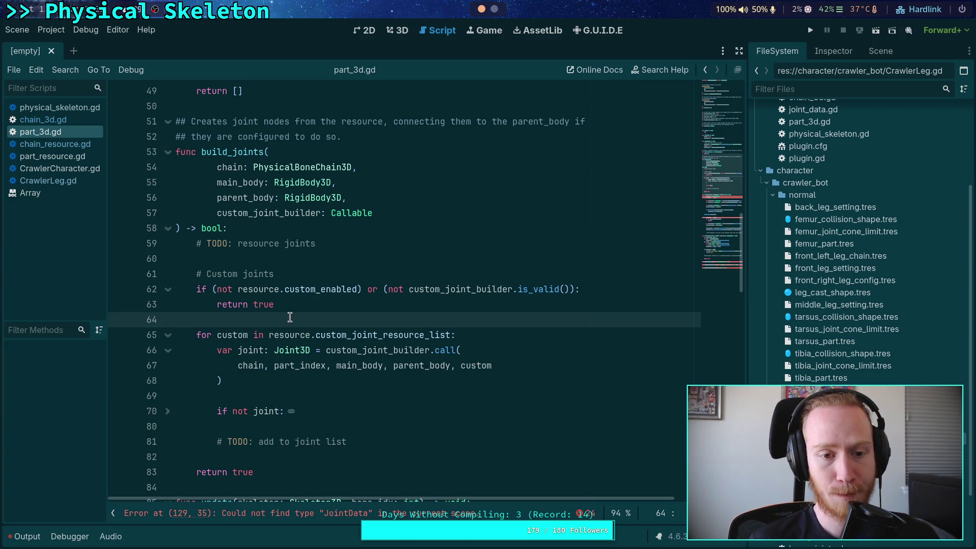
scroll(290, 317, "up", 3)
Step: Pass self instead of part_index in the joint builder call on line 67
left_click(61, 146)
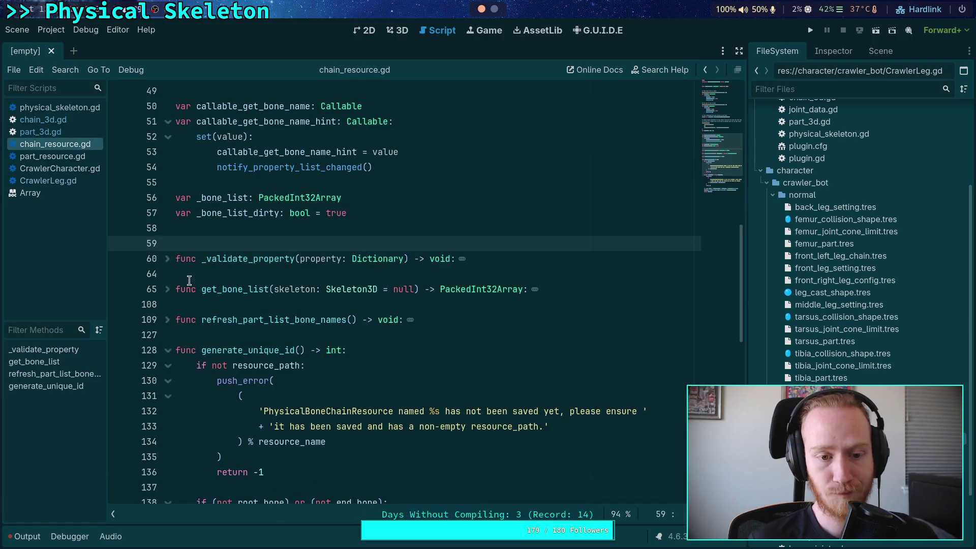
left_click(63, 133)
scroll(361, 383, "down", 3)
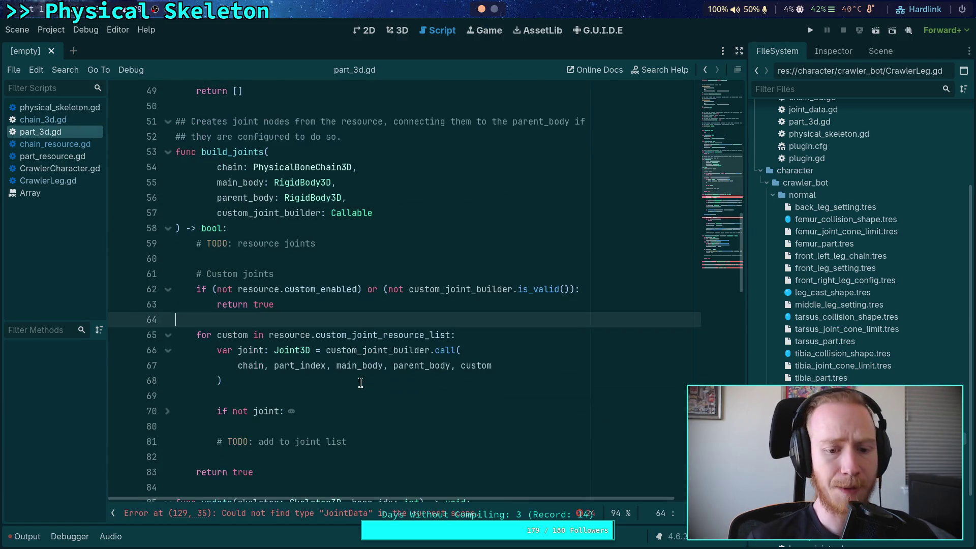
double_click(293, 367)
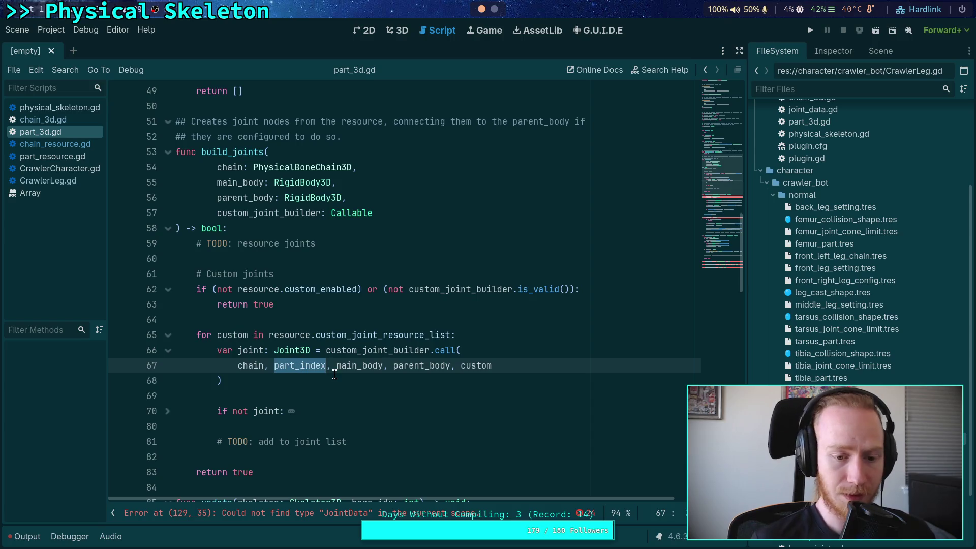
type("self")
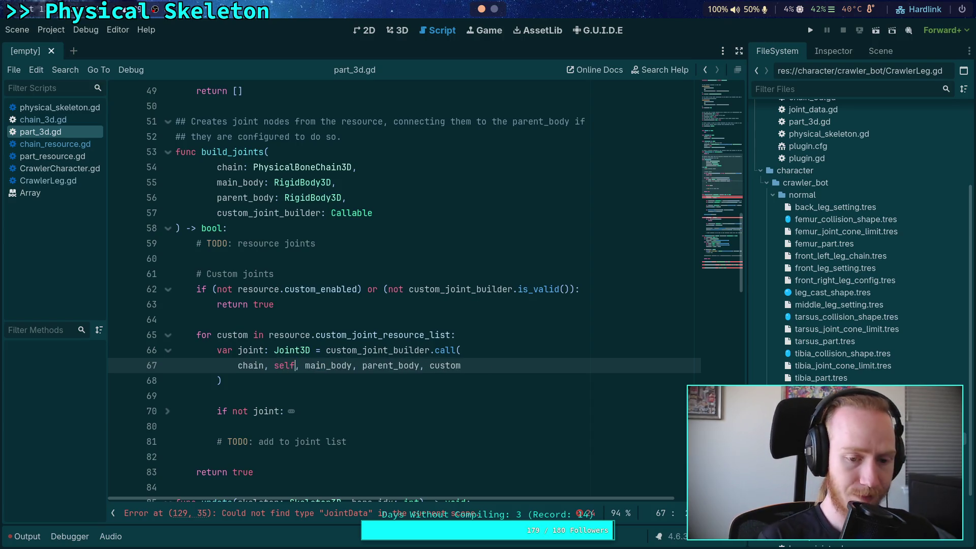
left_click(353, 335)
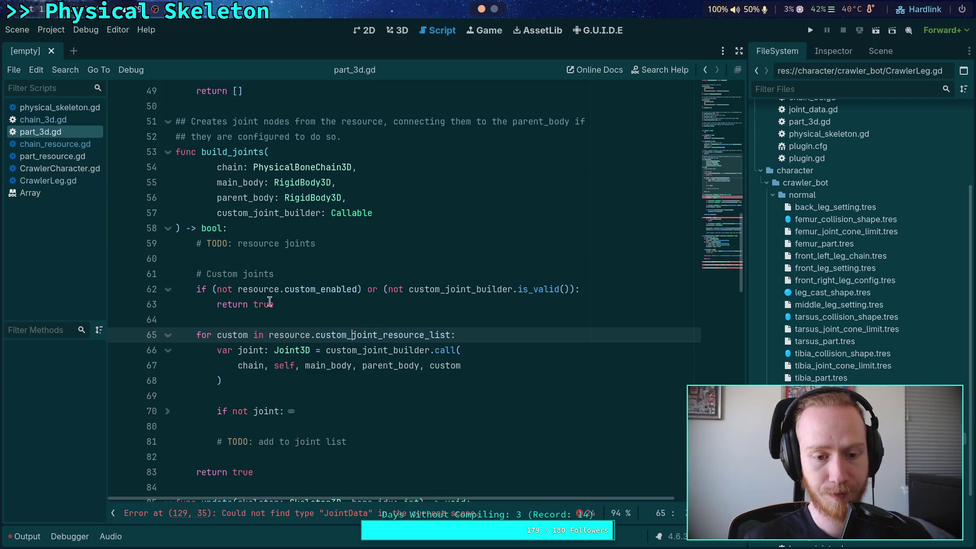
left_click(48, 180)
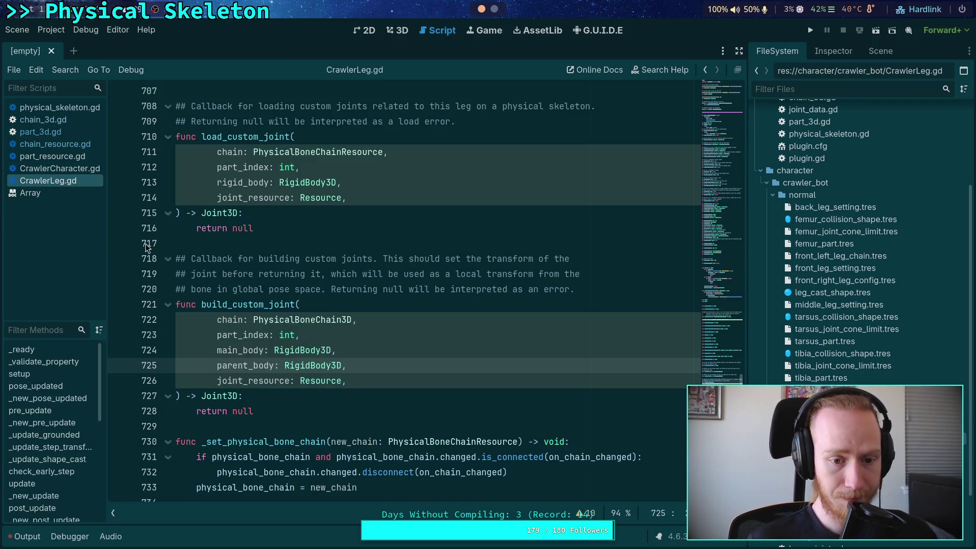
Step: Change build_custom_joint's part_index: int parameter to part: PhysicalBonePart3D and save CrawlerLeg.gd
double_click(233, 335)
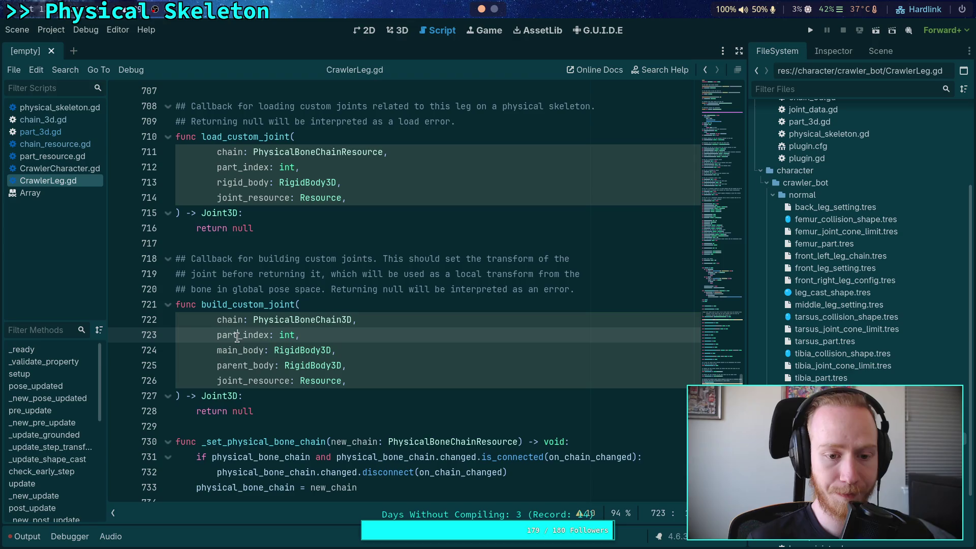
left_click_drag(270, 334, 238, 337)
key("BackSpace")
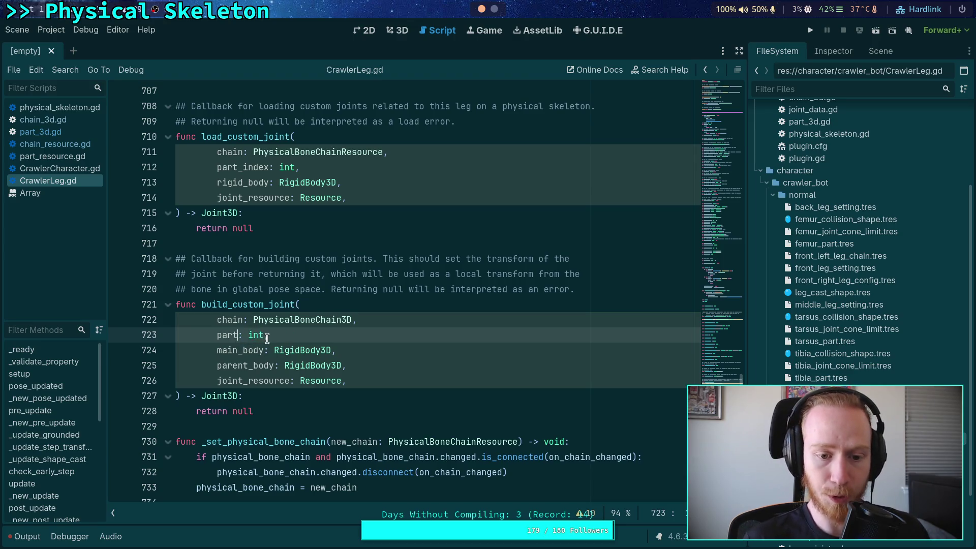
double_click(256, 335)
type("Pyhis")
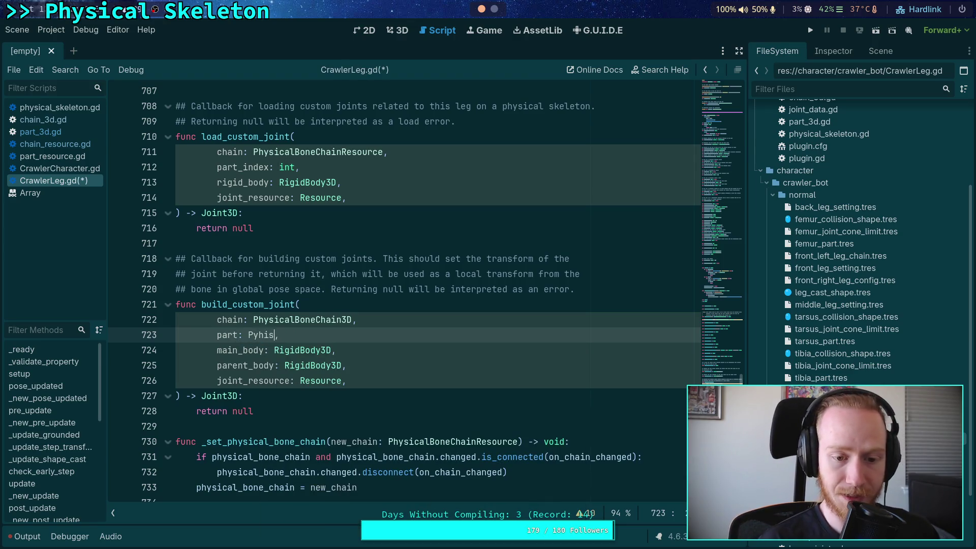
key("BackSpace")
key("BackSpace")
key("BackSpace")
type("hysicalB")
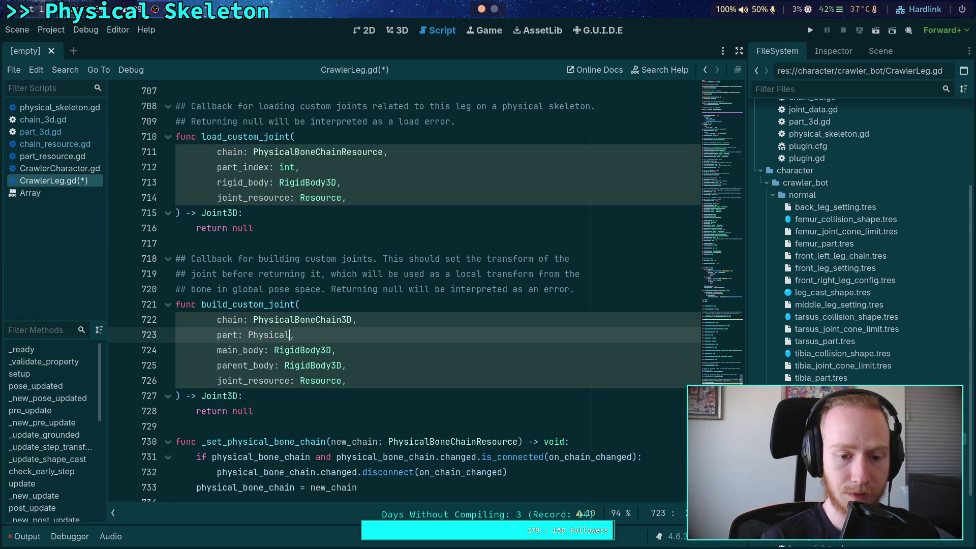
type("oneP")
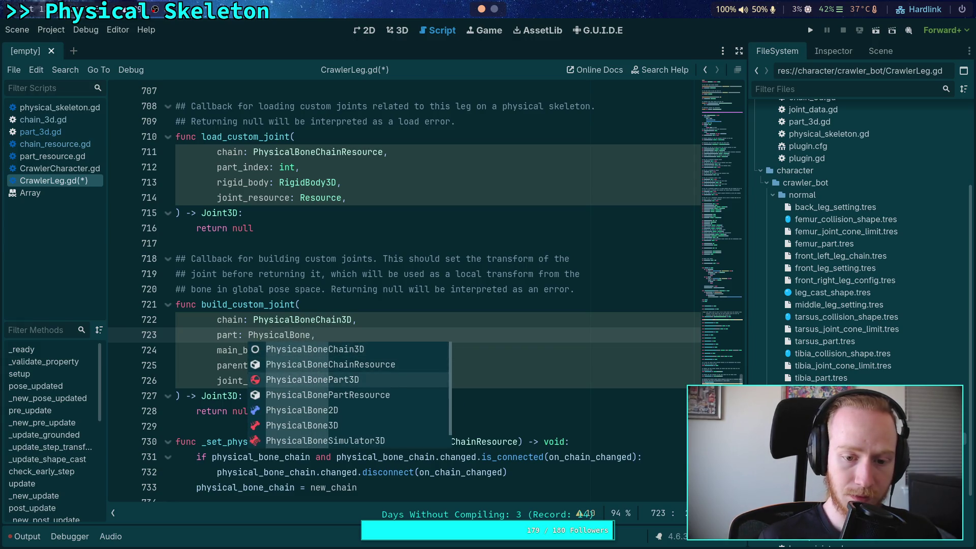
key("Return")
key("ctrl+s")
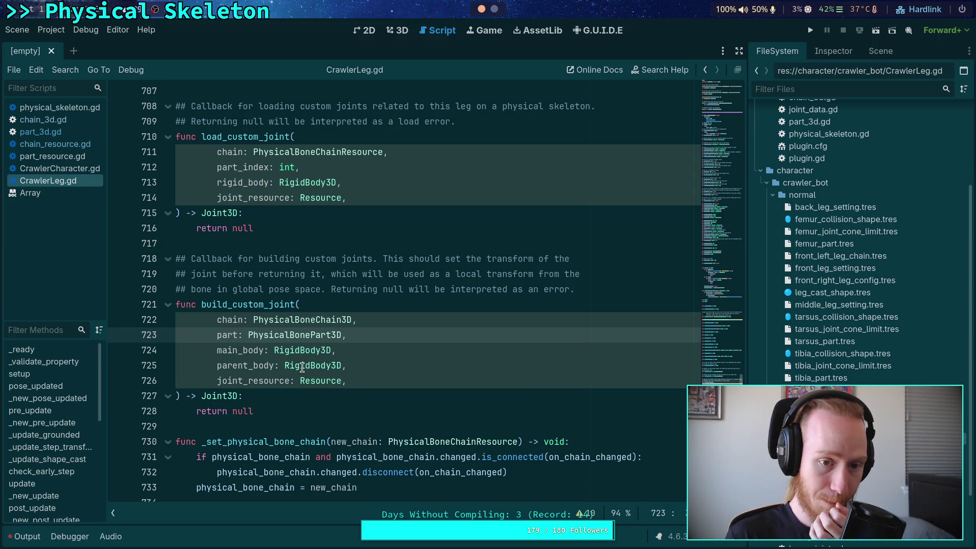
Step: Copy build_custom_joint's parameter lines over load_custom_joint's parameters on lines 711–714
scroll(299, 332, "up", 1)
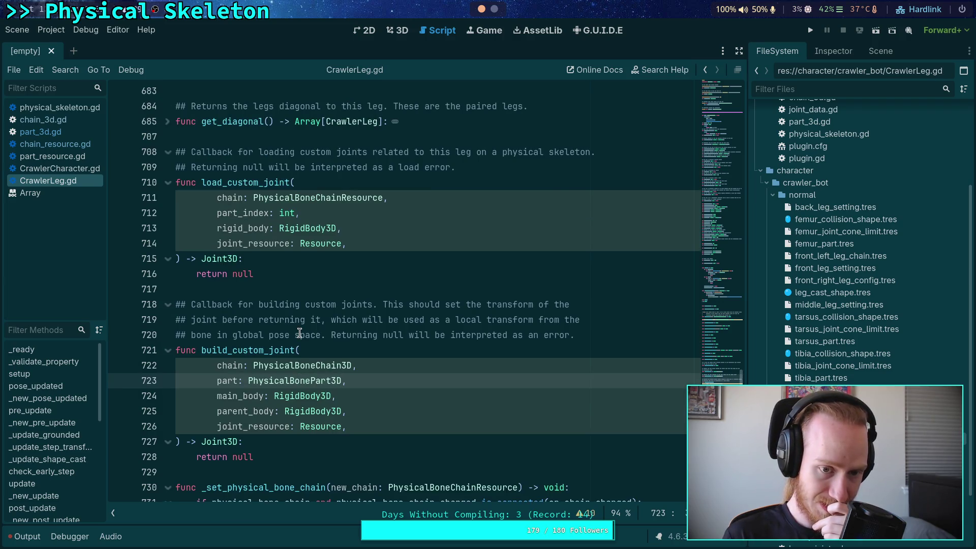
mouse_move(359, 425)
left_mouse_down()
mouse_move(224, 381)
mouse_move(217, 365)
left_mouse_up()
right_click(229, 366)
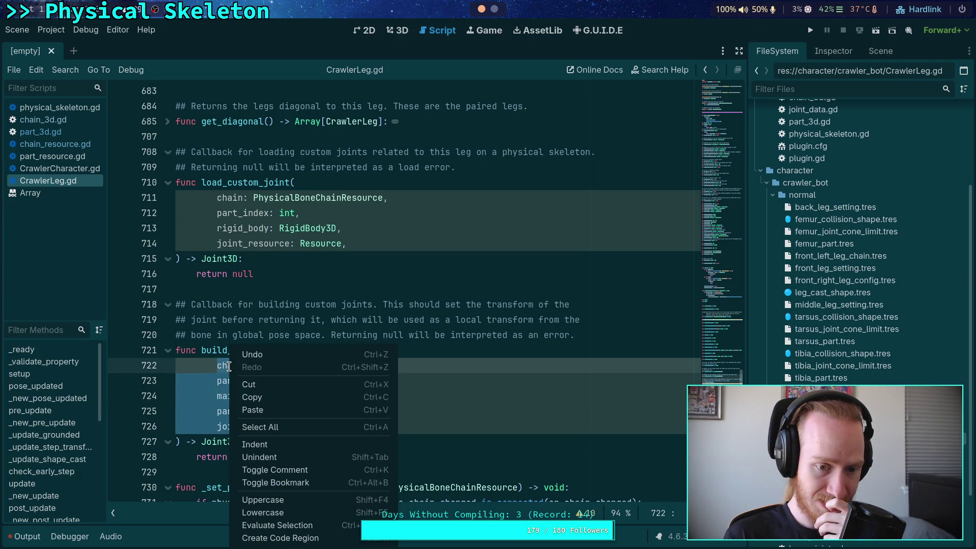
left_click(251, 396)
mouse_move(346, 243)
left_mouse_down()
mouse_move(254, 227)
mouse_move(216, 197)
left_mouse_up()
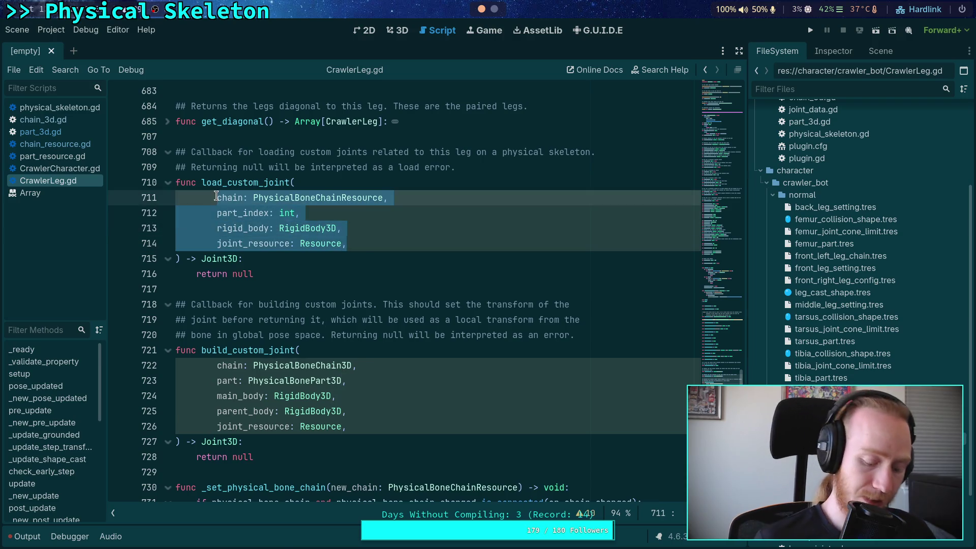
key("ctrl+v")
left_click(264, 299)
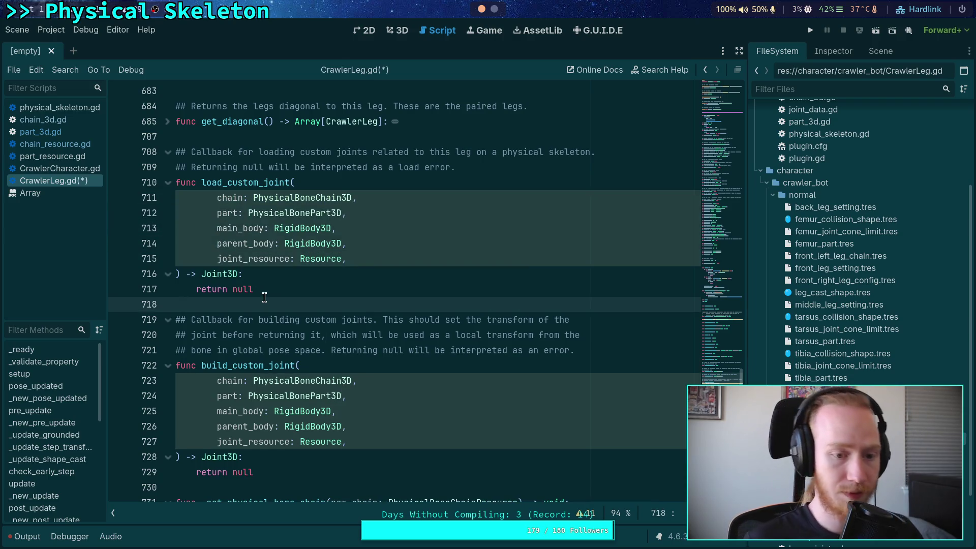
left_click(55, 133)
scroll(313, 335, "up", 4)
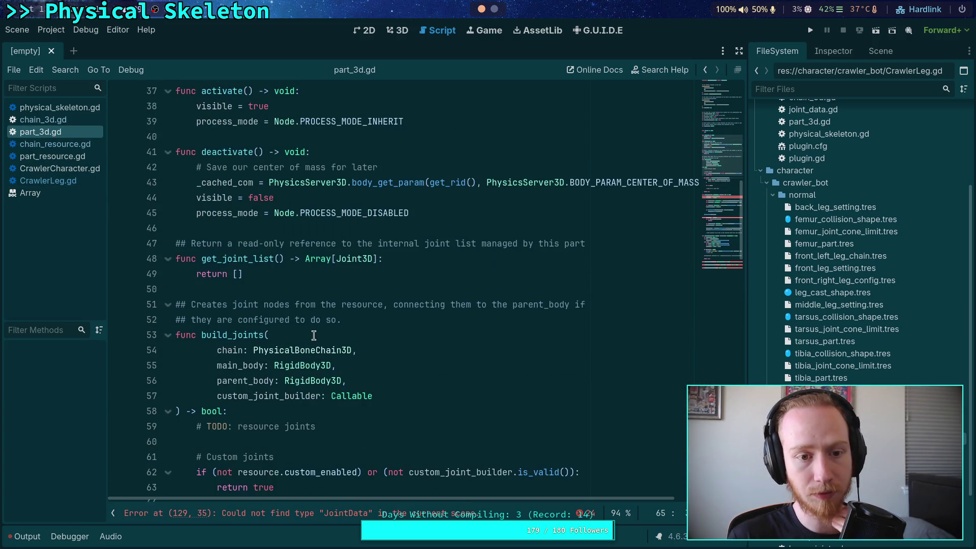
Step: Add '# TODO: load resource joints' and '# TODO: load custom joints' lines inside _ready
scroll(314, 336, "up", 2)
scroll(315, 335, "up", 2)
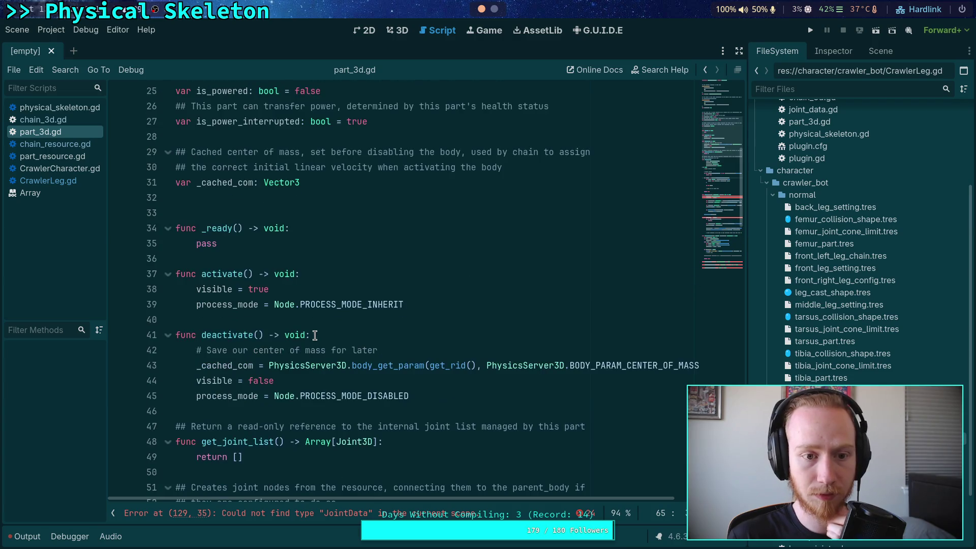
left_click(357, 227)
key("Return")
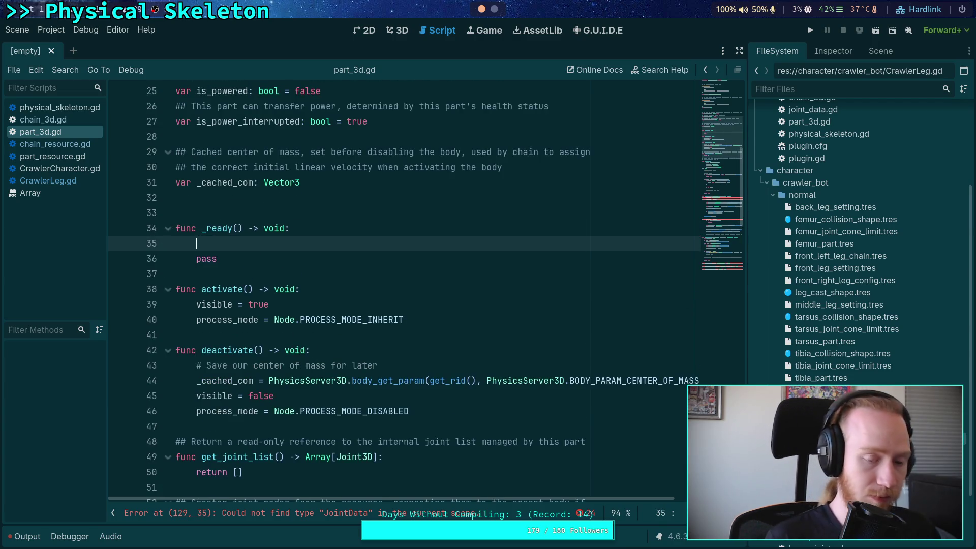
type("# TOD")
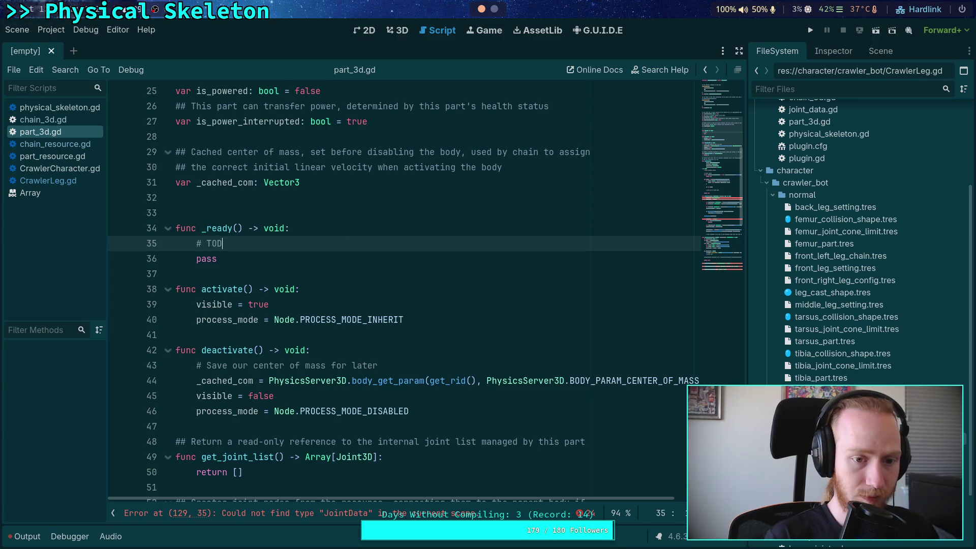
type("O: load ")
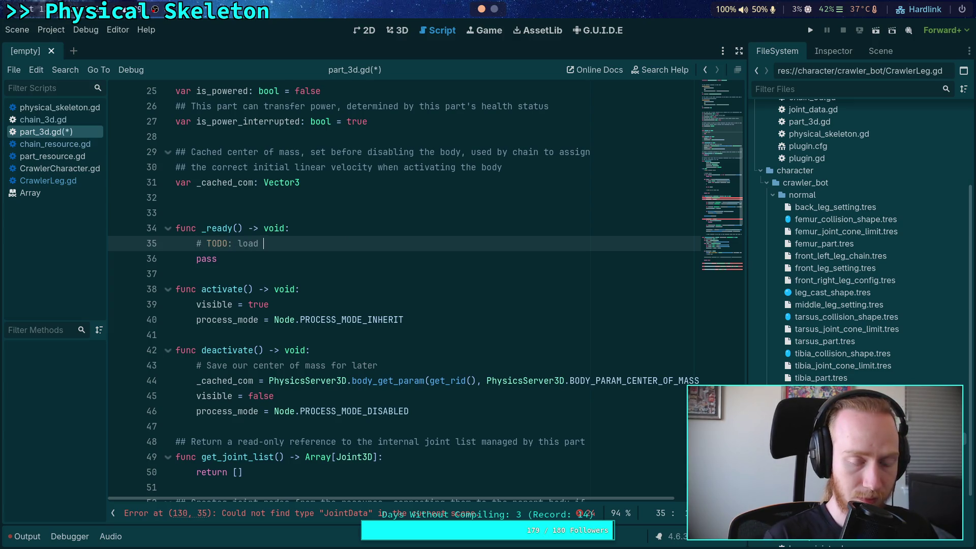
type("resour")
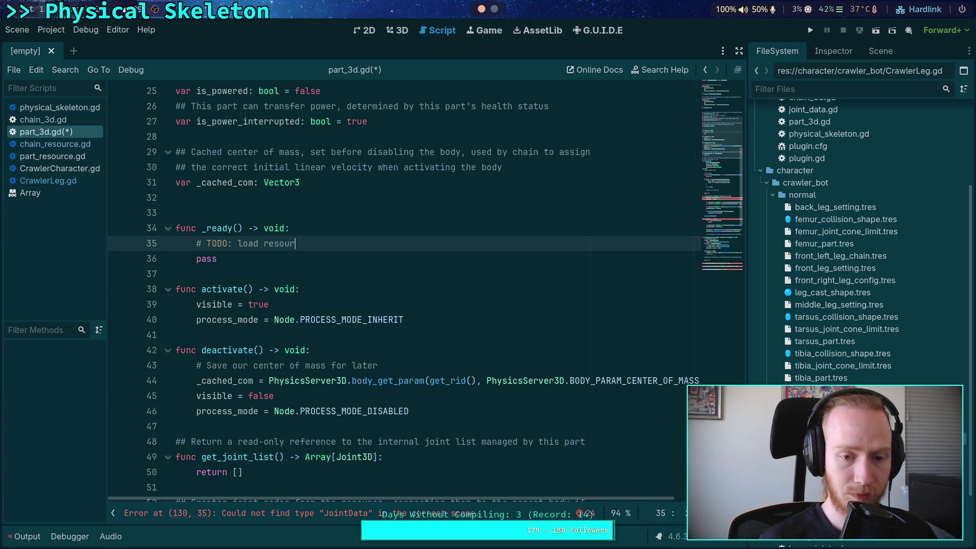
type("ce joints")
key("Return")
key("Return")
type("# TODO: loa")
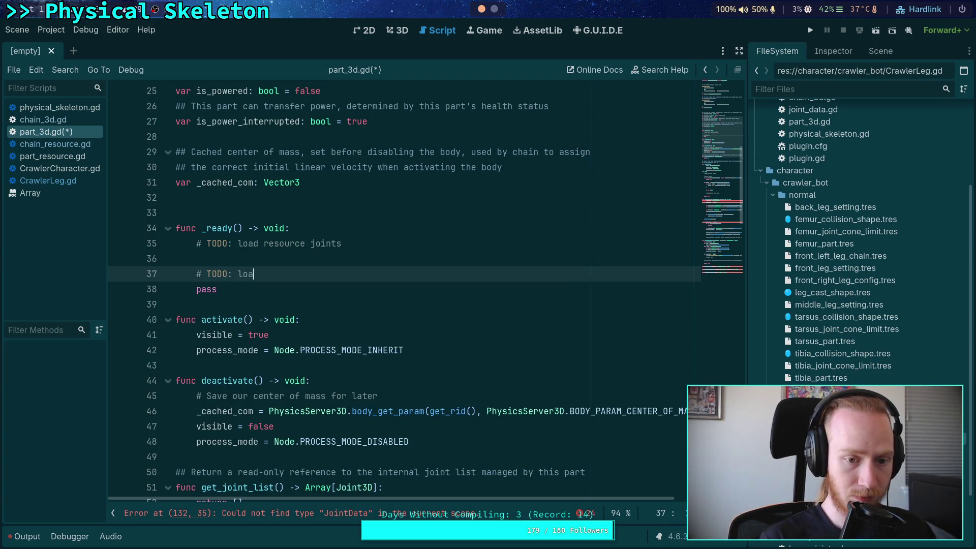
type("d custom joints")
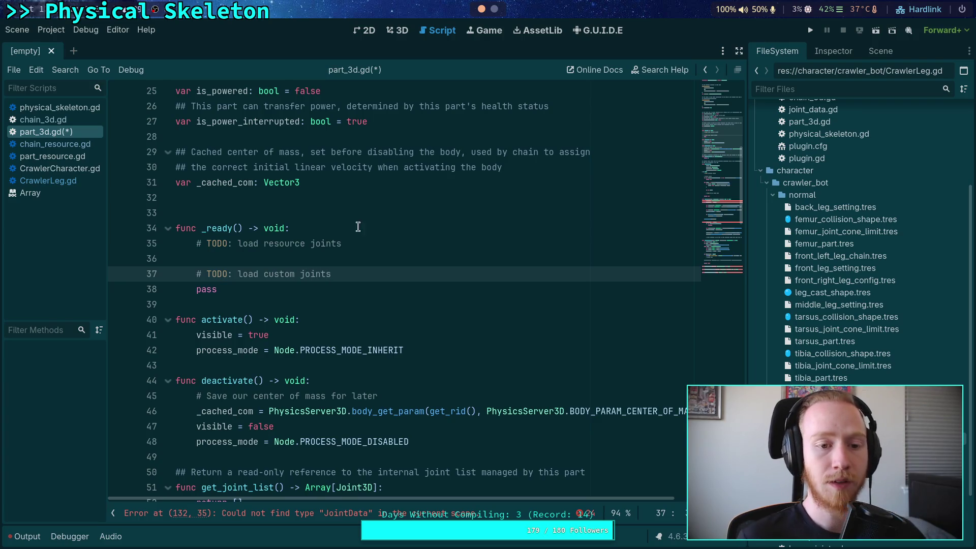
Step: Review the new custom joints TODO, then switch to physical_skeleton.gd
scroll(387, 284, "up", 3)
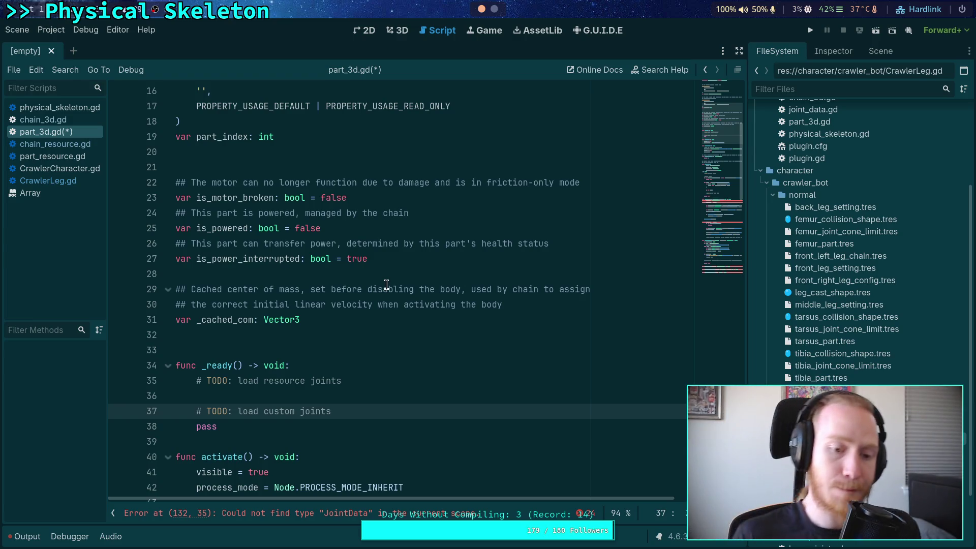
scroll(385, 284, "down", 2)
left_click_drag(369, 314, 371, 304)
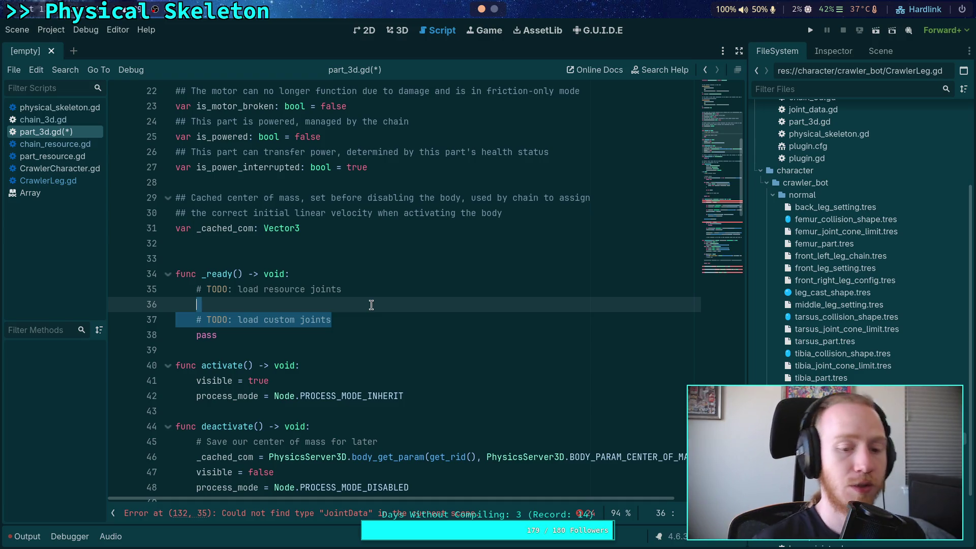
scroll(372, 307, "down", 1)
left_click(298, 311)
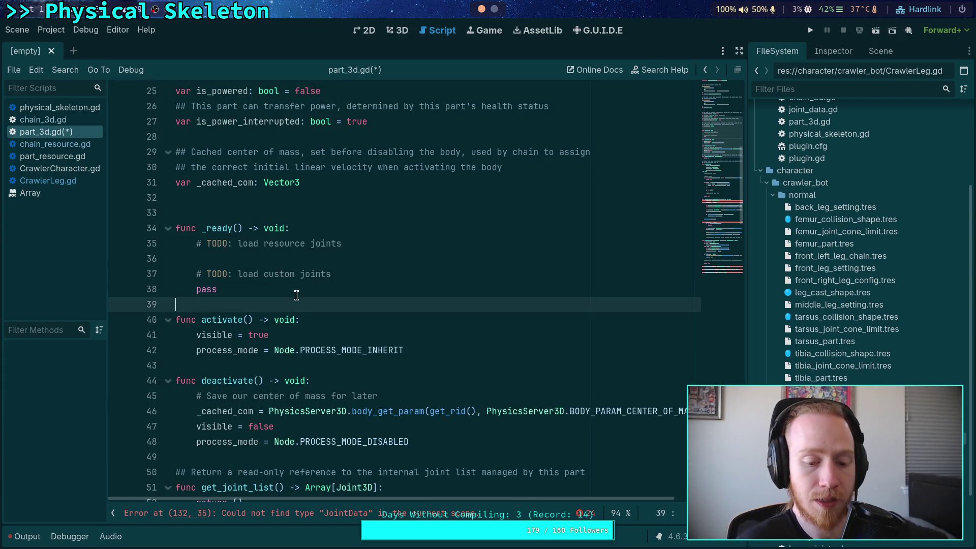
left_click(61, 108)
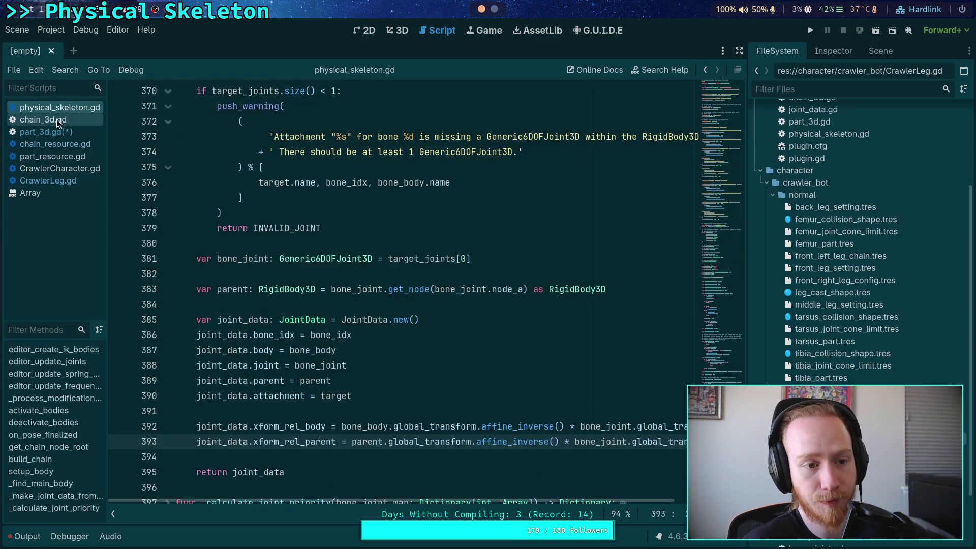
Step: Scroll through chain_3d.gd's _ready and place the caret on the validate() call
left_click(56, 120)
scroll(337, 330, "down", 4)
scroll(337, 330, "down", 4)
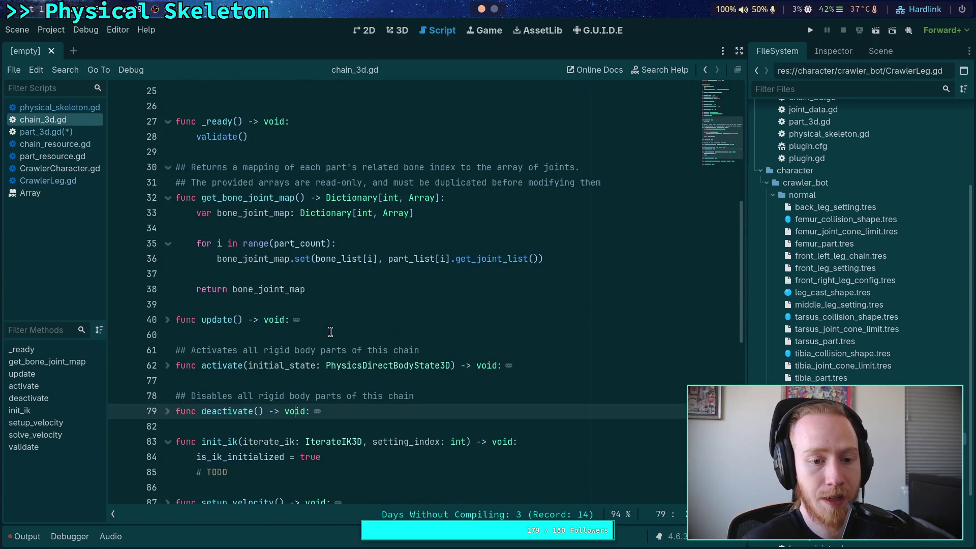
scroll(305, 284, "up", 2)
left_click(326, 224)
scroll(346, 235, "down", 3)
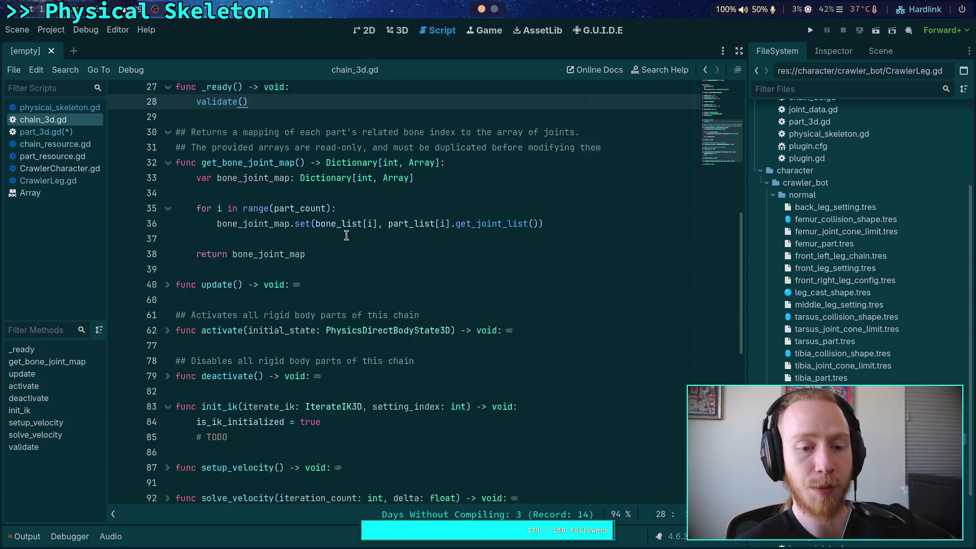
scroll(376, 259, "up", 3)
scroll(383, 263, "down", 5)
scroll(382, 263, "down", 2)
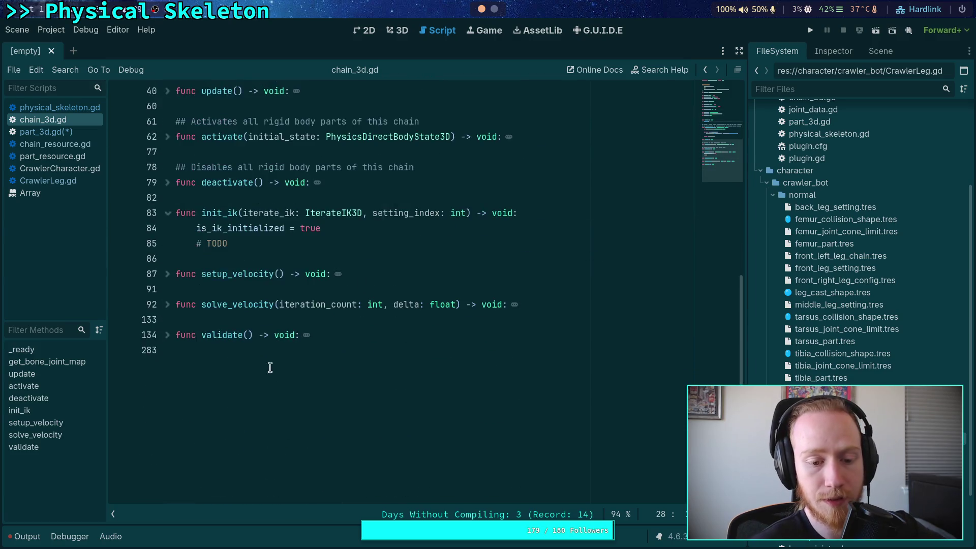
Step: Unfold validate() and collapse its skeleton, resource, unique id, empty list and parts-loop checks
left_click(168, 335)
scroll(168, 338, "down", 5)
scroll(167, 340, "down", 3)
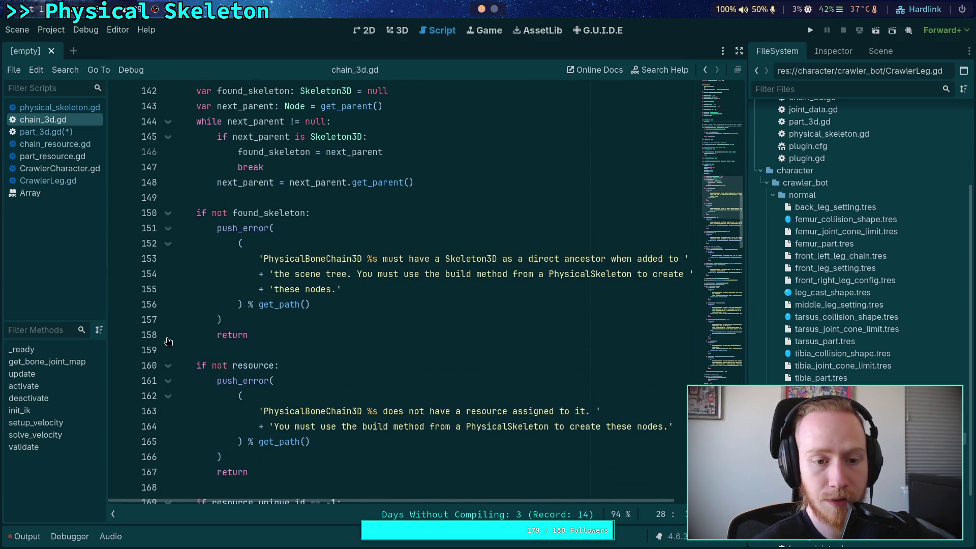
left_click(167, 213)
left_click(168, 243)
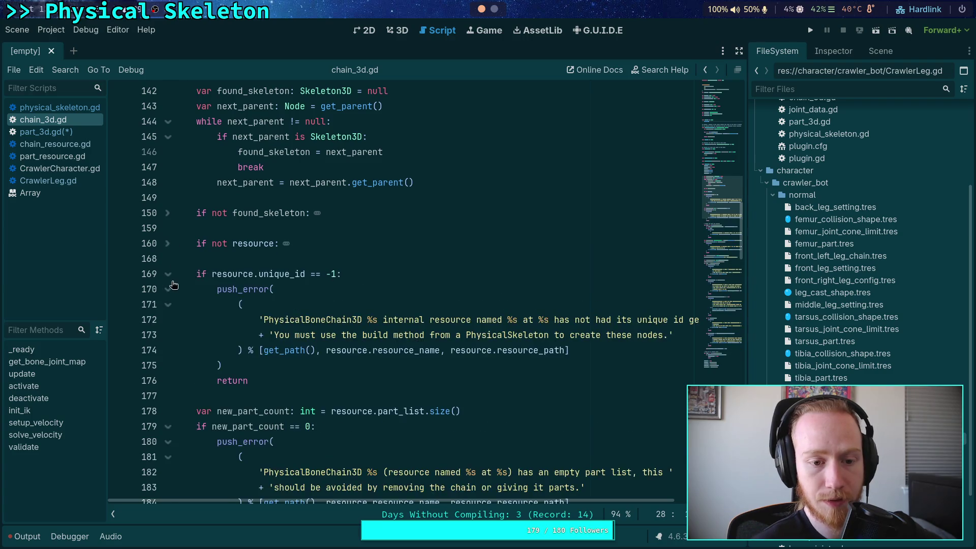
left_click(168, 274)
left_click(167, 319)
scroll(161, 319, "down", 1)
left_click(159, 322)
left_click(168, 319)
scroll(170, 281, "down", 2)
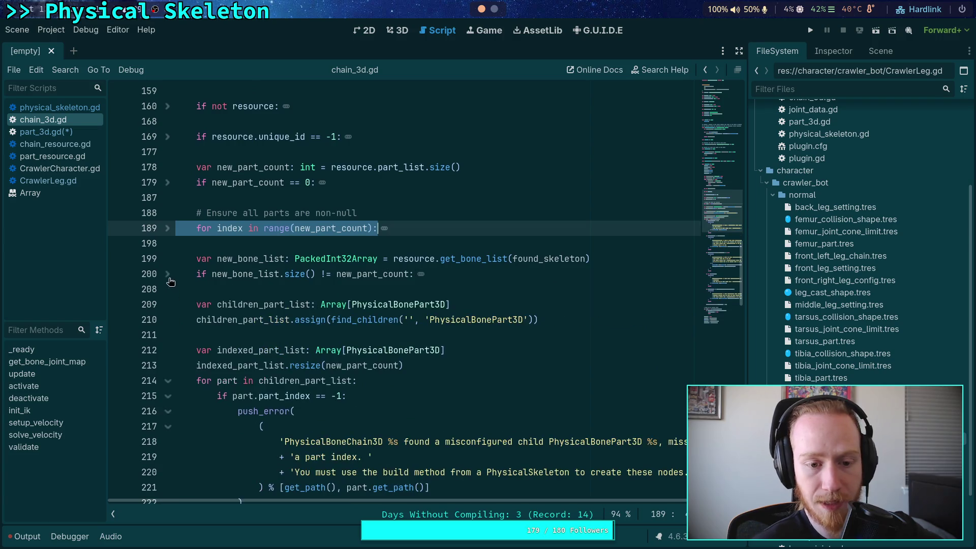
scroll(168, 337, "down", 3)
left_click(167, 244)
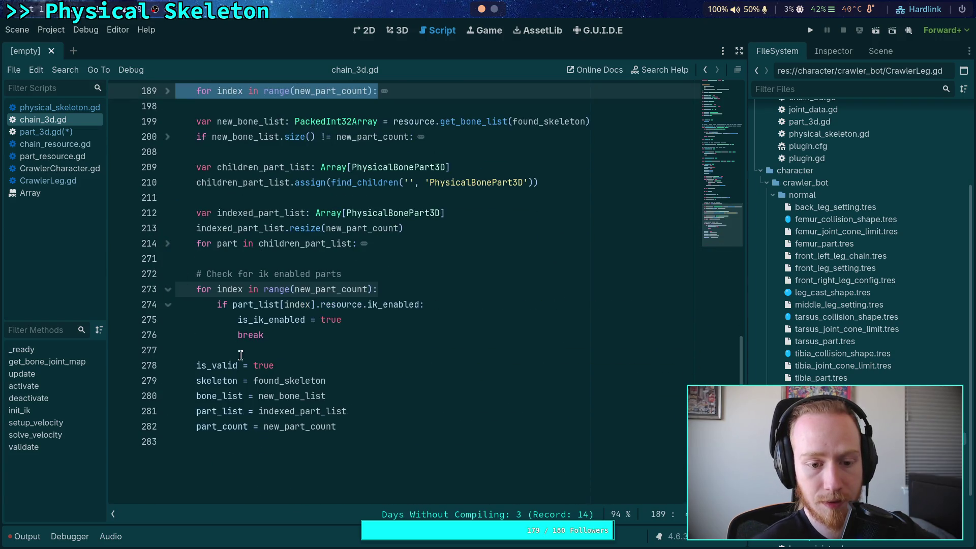
left_click(332, 411)
Step: Fold validate() again, revisit _ready, and return to build_joints in part_3d.gd
scroll(277, 345, "up", 12)
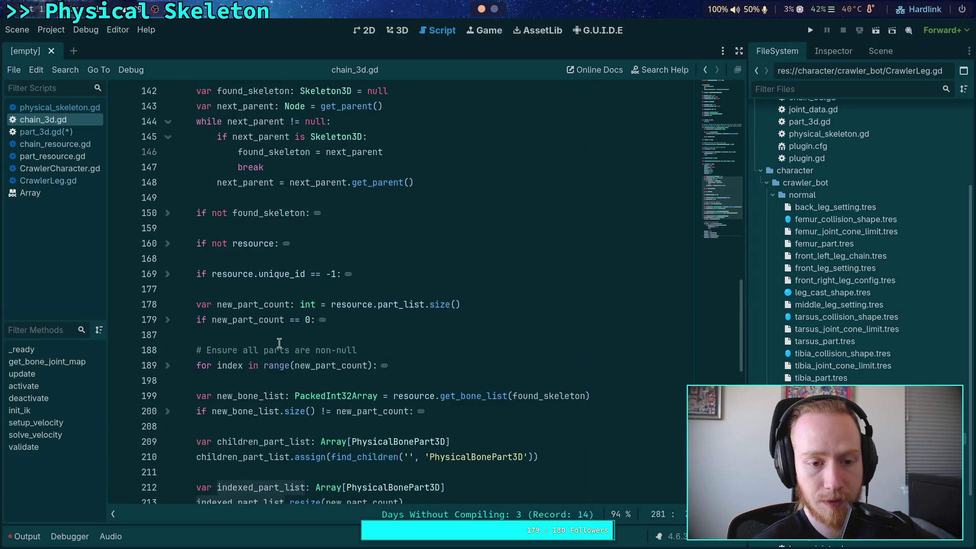
left_click(175, 379)
scroll(336, 234, "up", 6)
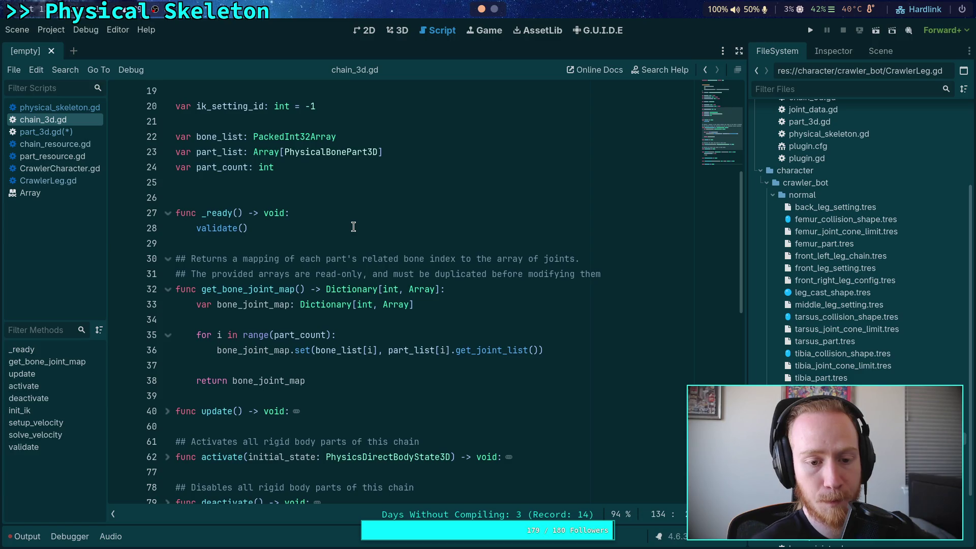
left_click(401, 228)
scroll(402, 323, "up", 2)
scroll(401, 323, "up", 1)
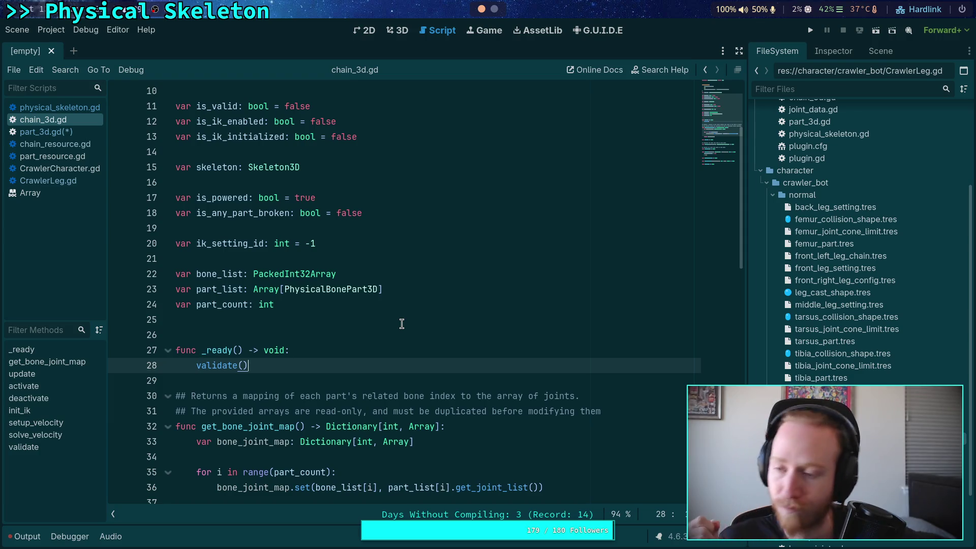
left_click(401, 324)
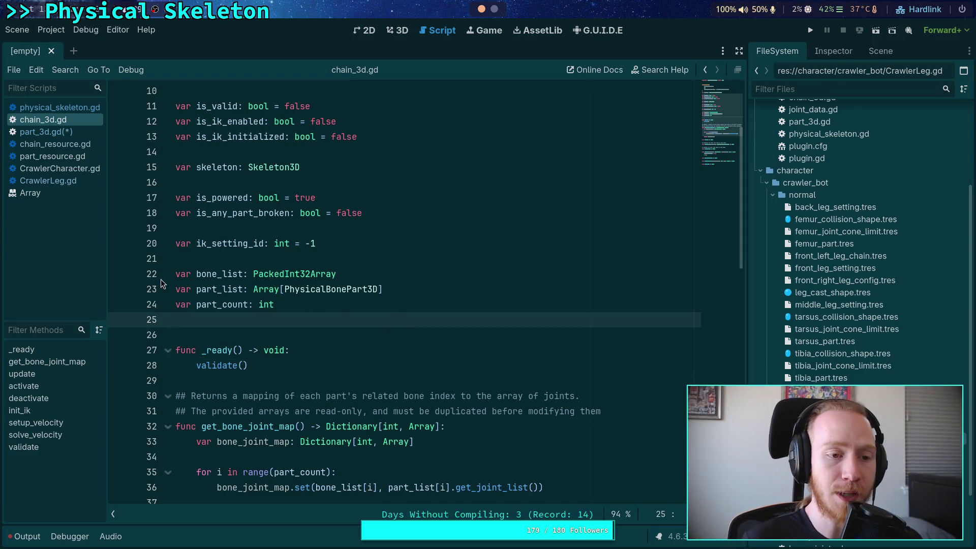
left_click(77, 133)
scroll(377, 354, "down", 6)
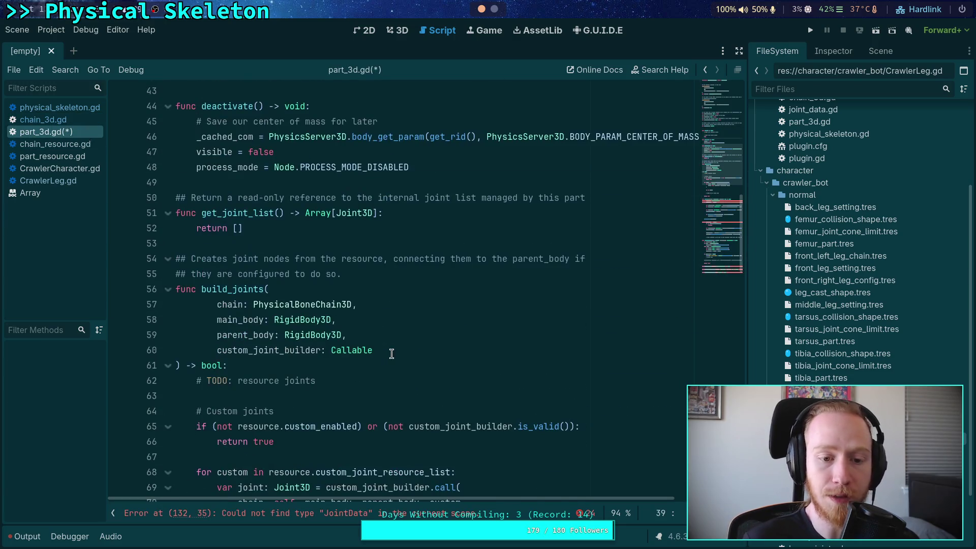
Step: Add the comment '# TODO: place metadata on joint to remember it as custom' after the null joint check
scroll(400, 347, "down", 4)
left_click(376, 244)
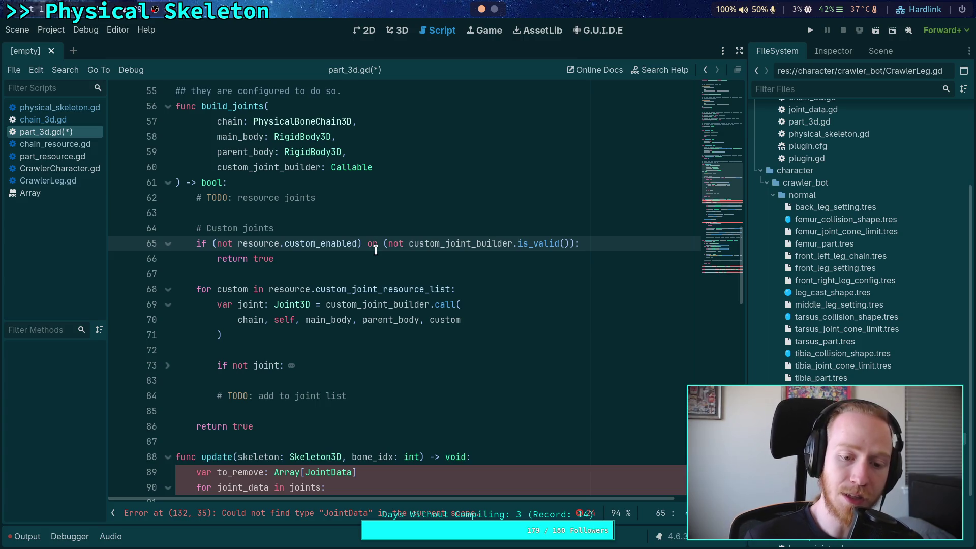
left_click(377, 384)
key("Return")
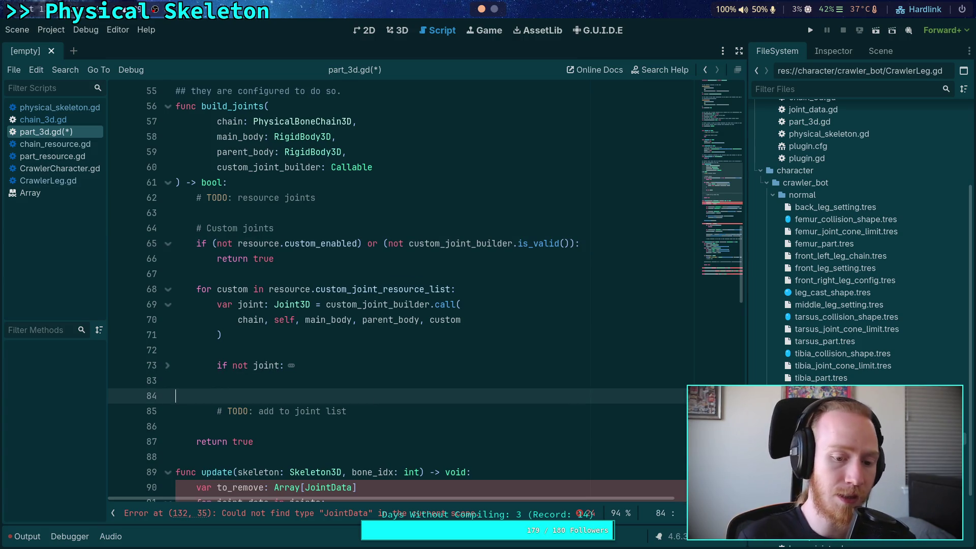
type("#")
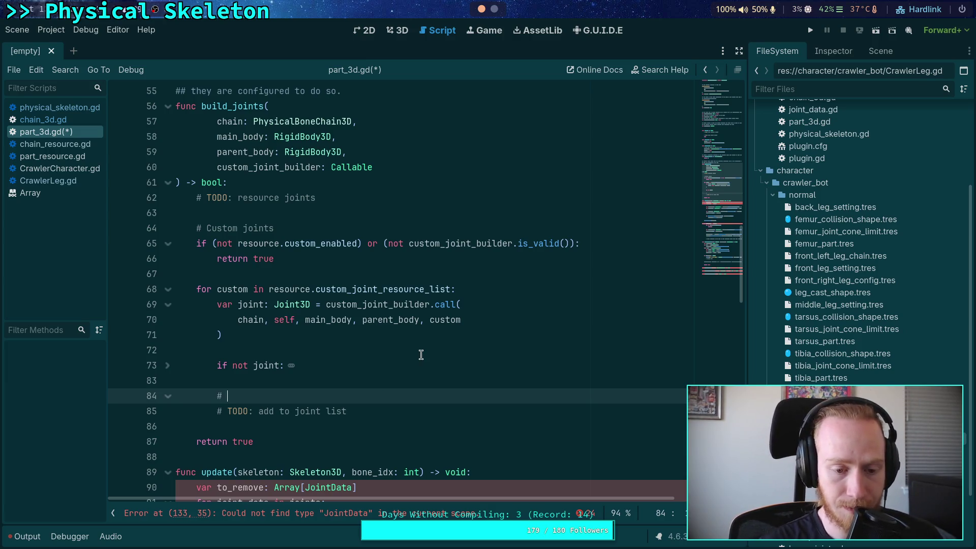
type(" TODO: ")
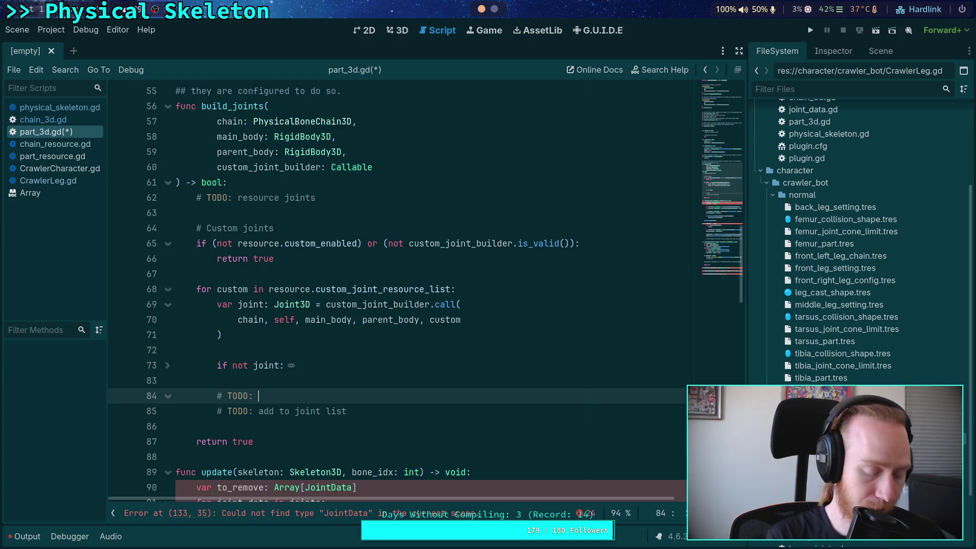
type("place metadata on joint to ")
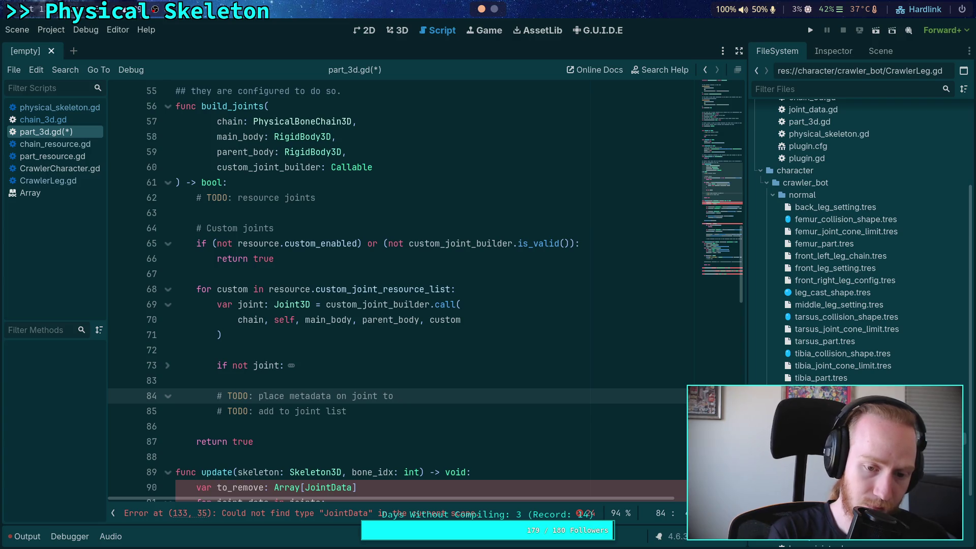
type("remem")
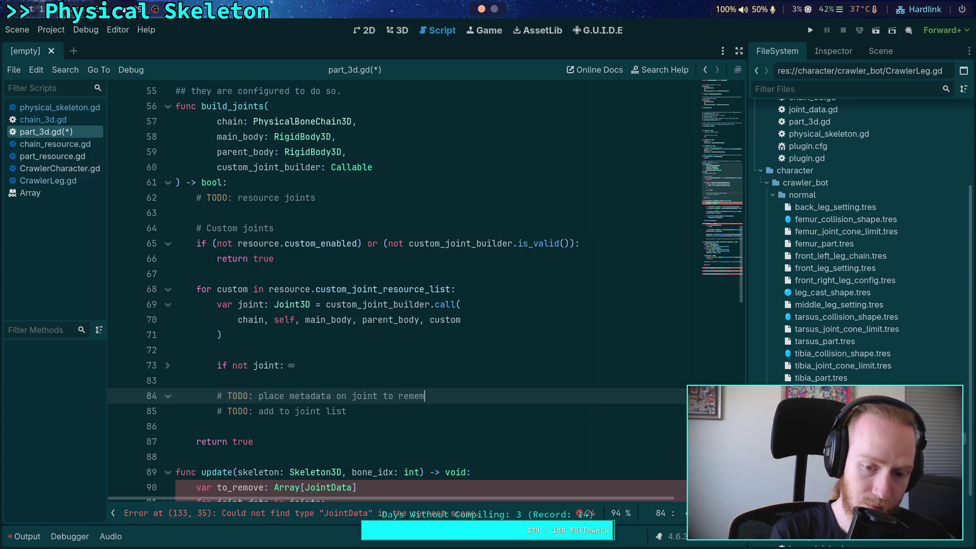
type("ber it as j")
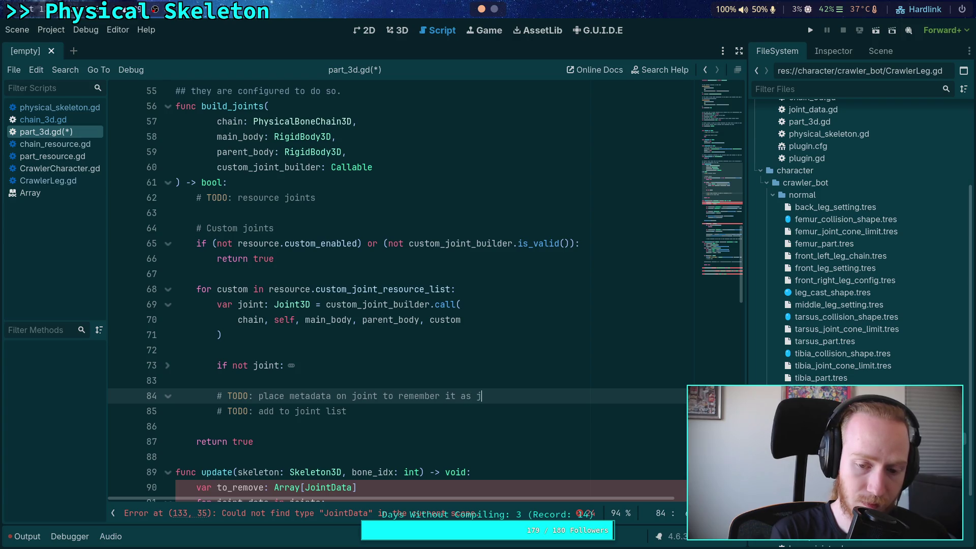
key("BackSpace")
type("custom")
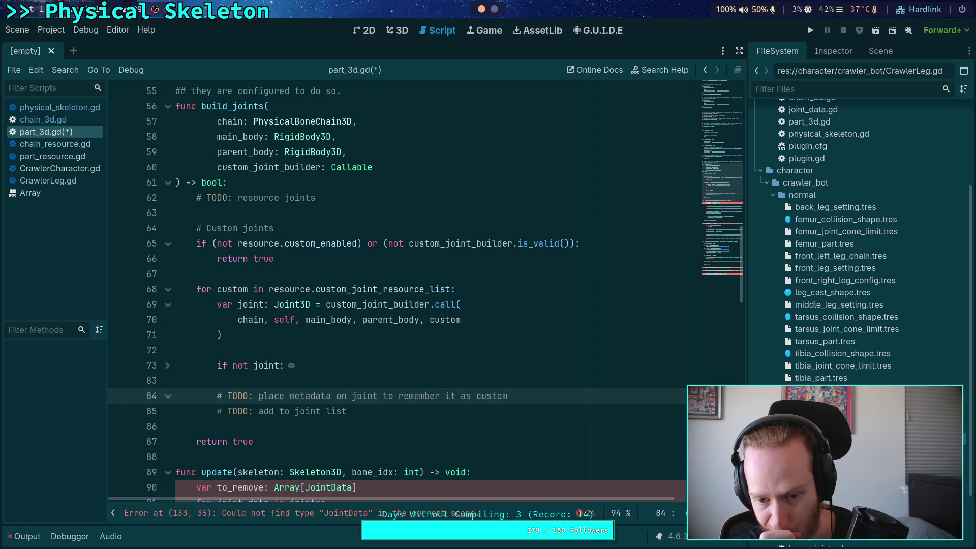
Step: Append ', for later load' to that TODO, then select the phrase and delete it
type(", ")
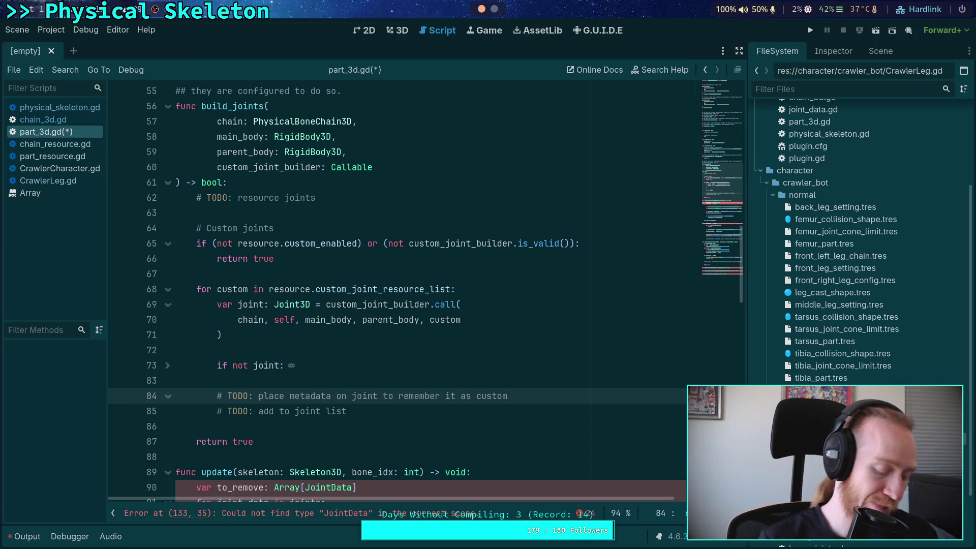
type("for late")
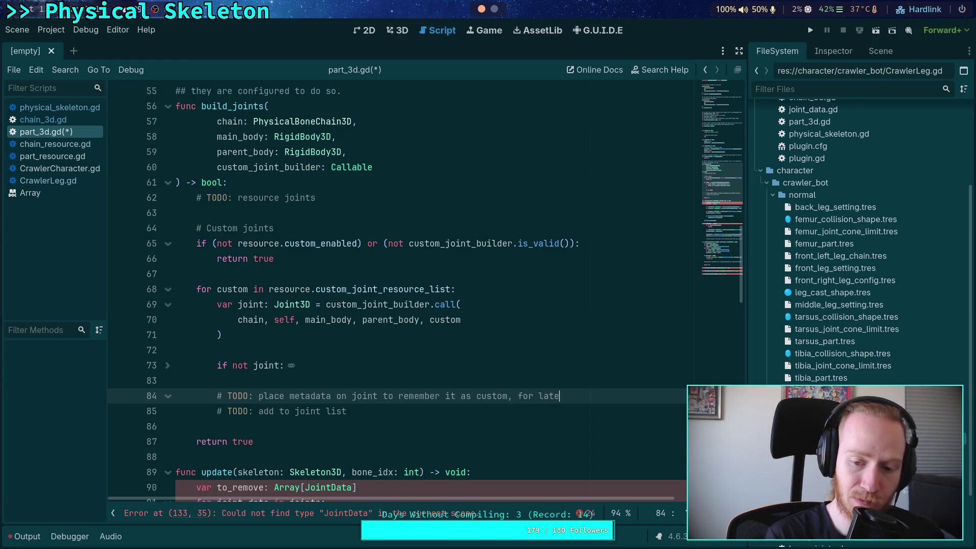
type("r load")
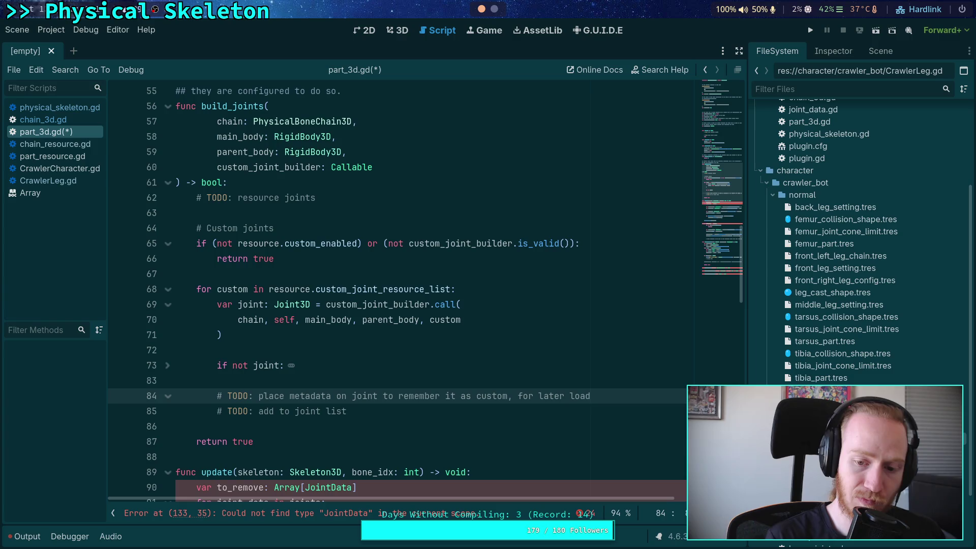
left_click_drag(508, 397, 600, 396)
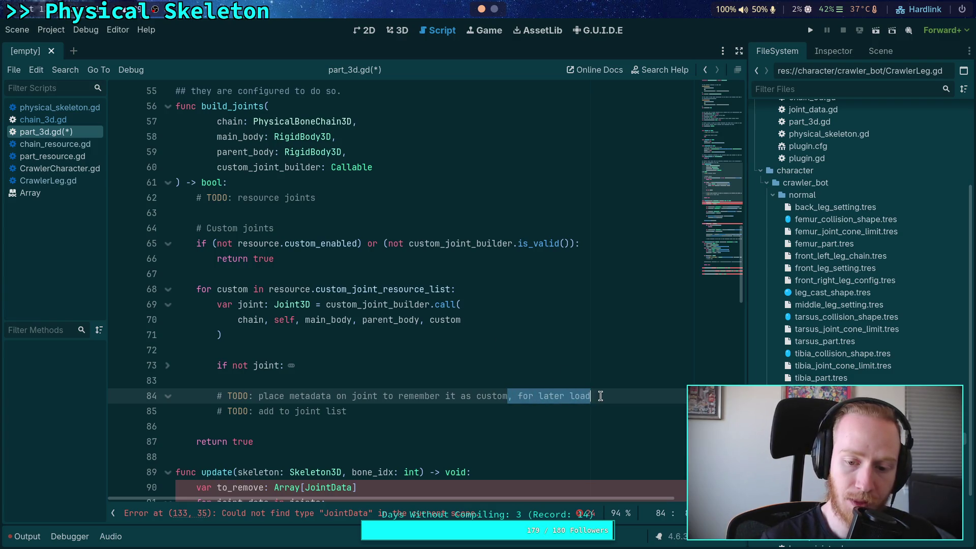
key("BackSpace")
Step: Review build_joints around the load custom joints TODO and the offset assignment
scroll(479, 340, "up", 8)
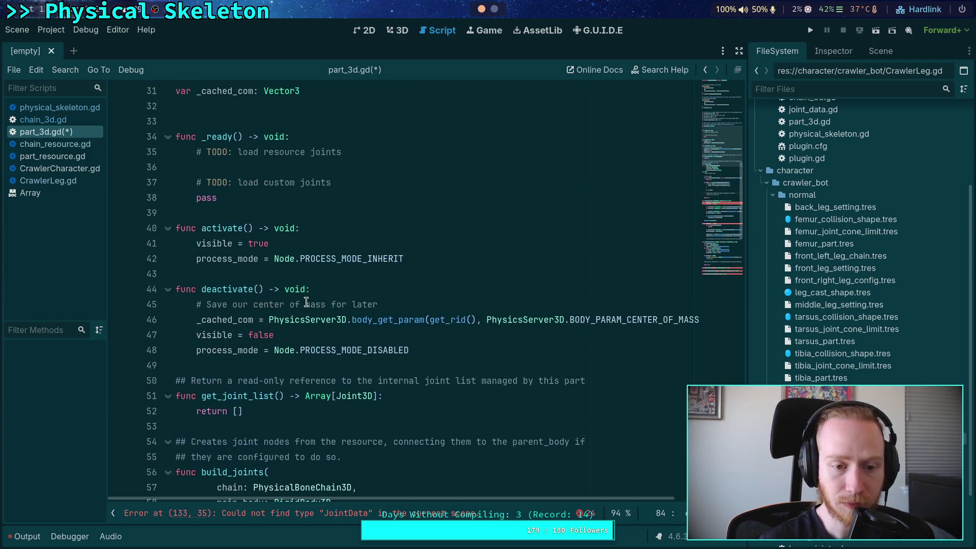
scroll(307, 303, "up", 2)
left_click(351, 273)
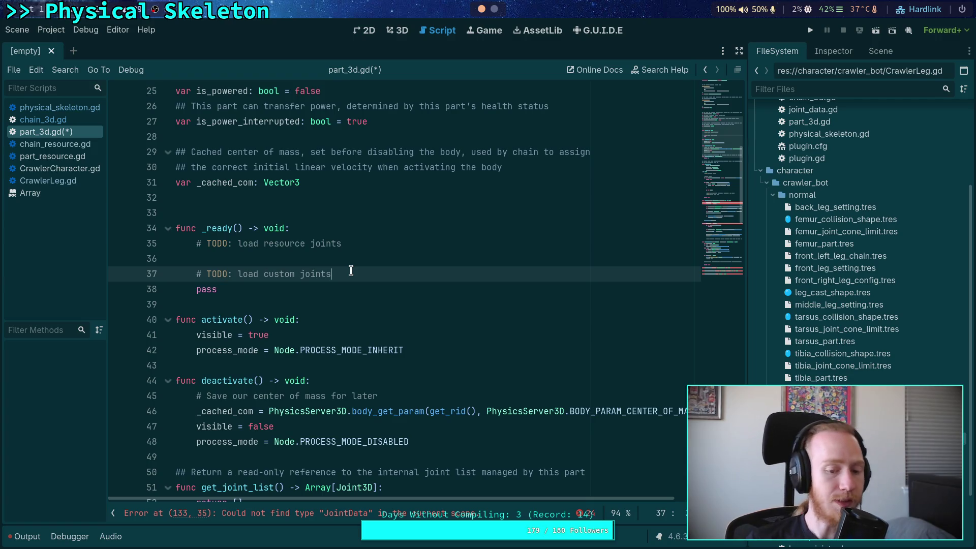
scroll(351, 271, "down", 8)
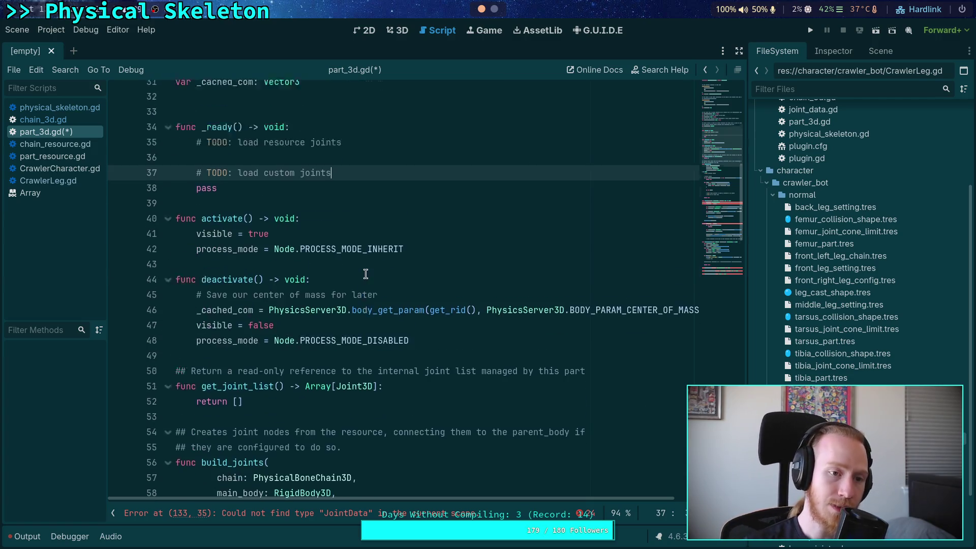
scroll(285, 284, "up", 2)
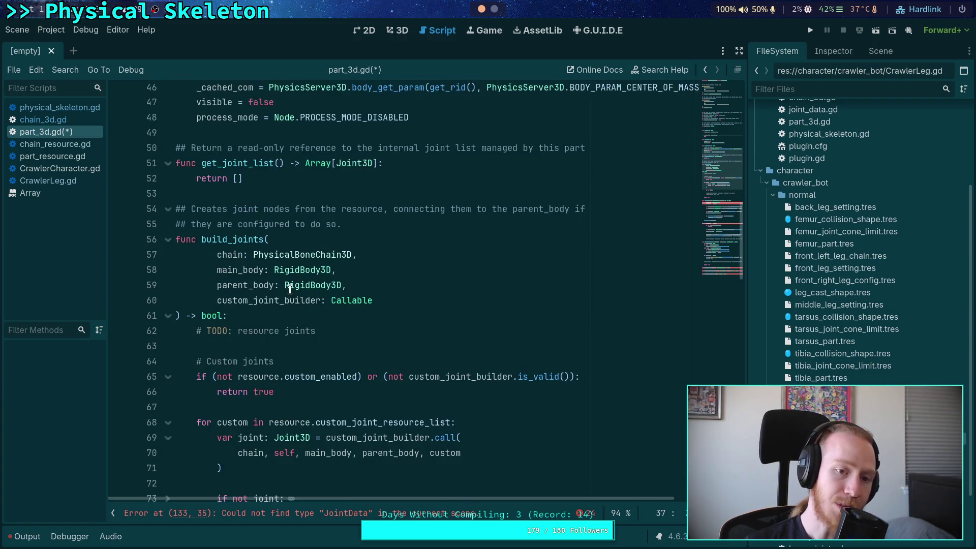
scroll(356, 349, "down", 5)
scroll(371, 364, "down", 6)
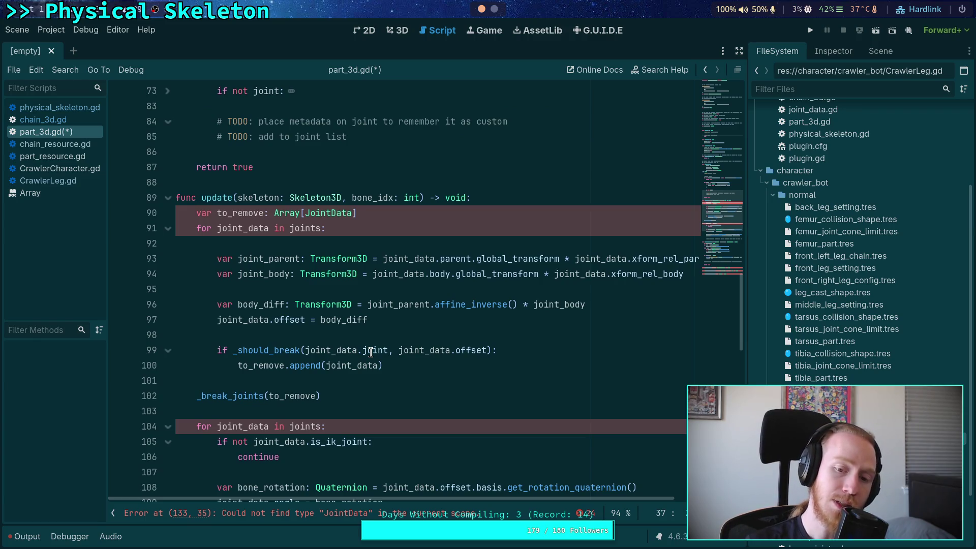
left_click(307, 333)
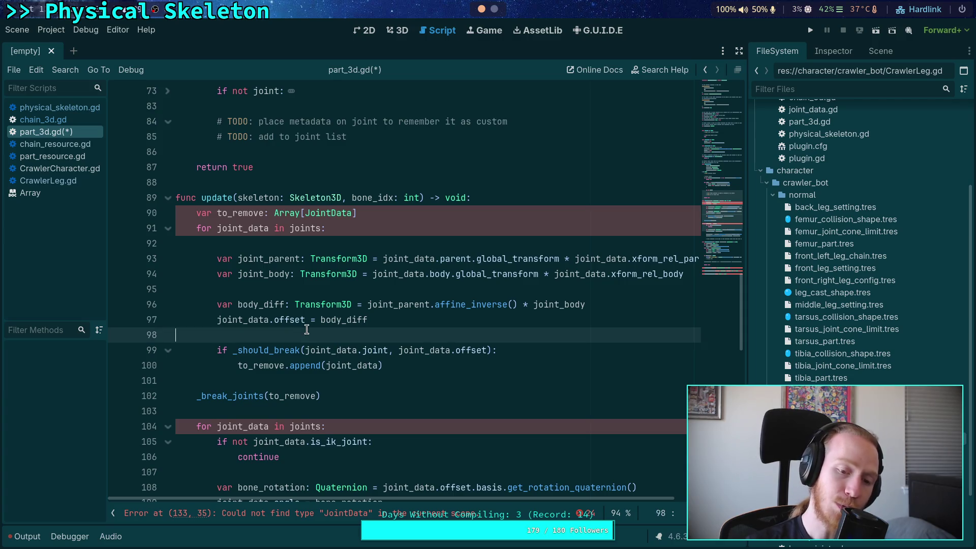
scroll(311, 343, "down", 3)
scroll(311, 343, "down", 4)
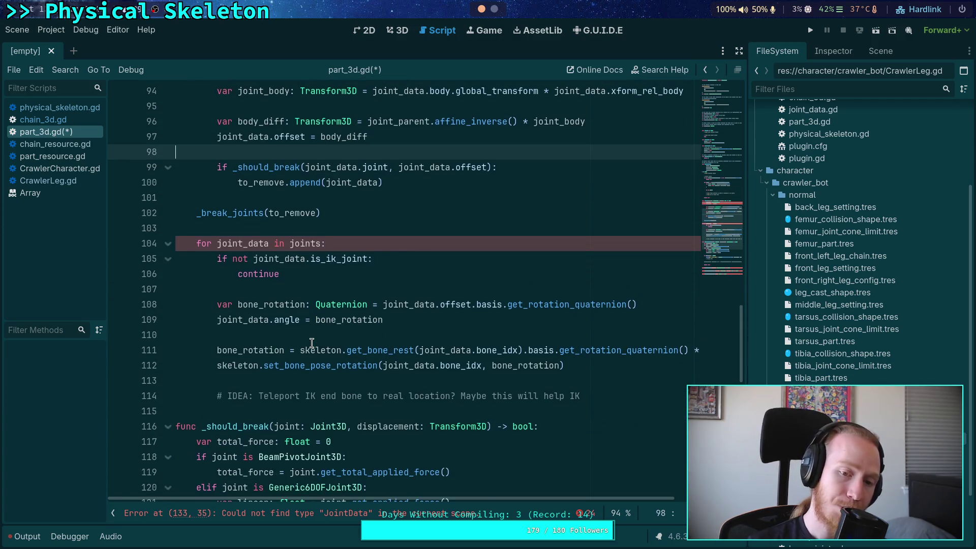
scroll(286, 204, "up", 5)
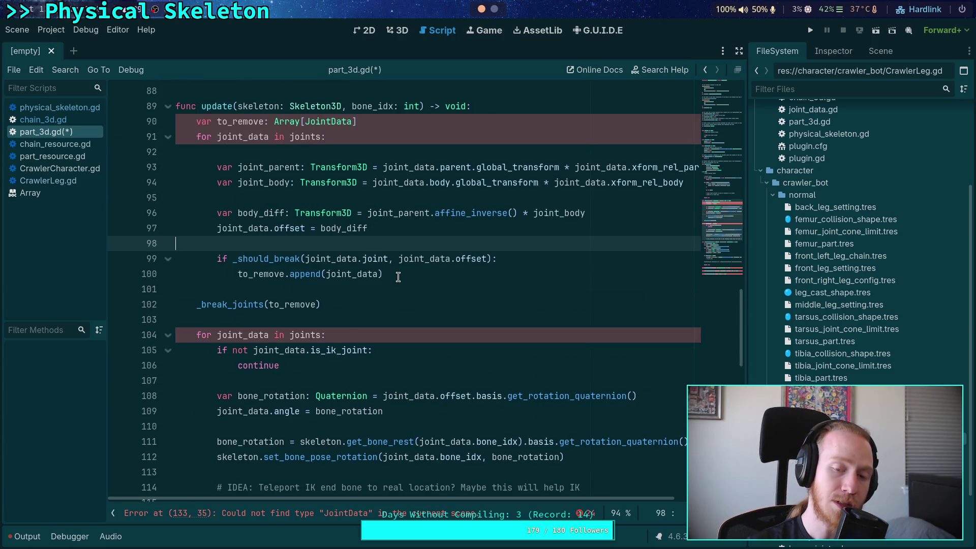
scroll(397, 278, "down", 11)
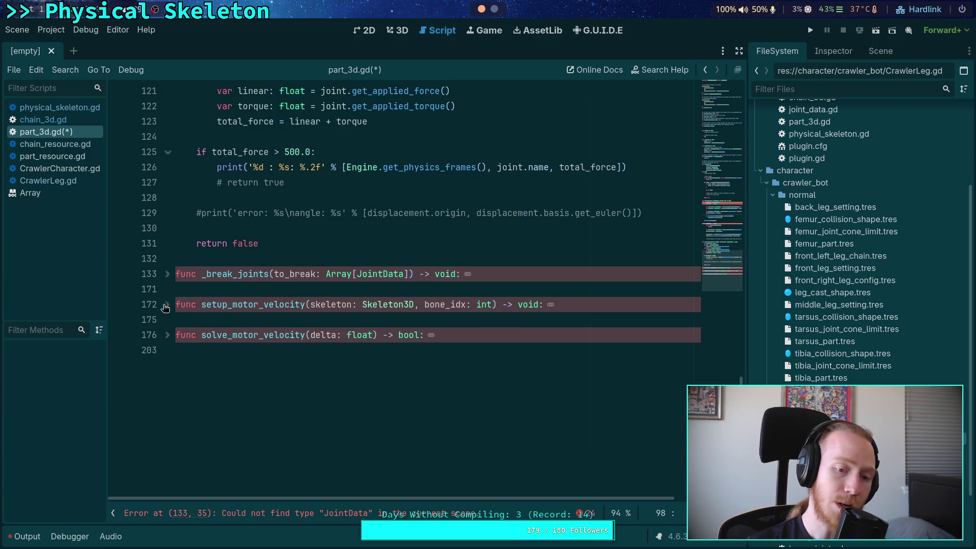
Step: Unfold and refold setup_motor_velocity and solve_motor_velocity to read their bodies
left_click(168, 304)
left_click(168, 304)
left_click(168, 335)
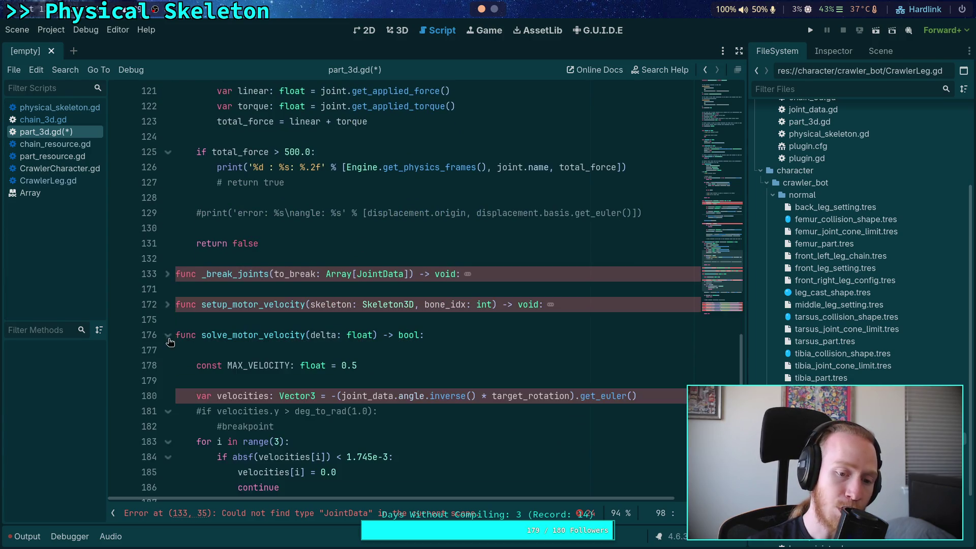
scroll(284, 365, "down", 3)
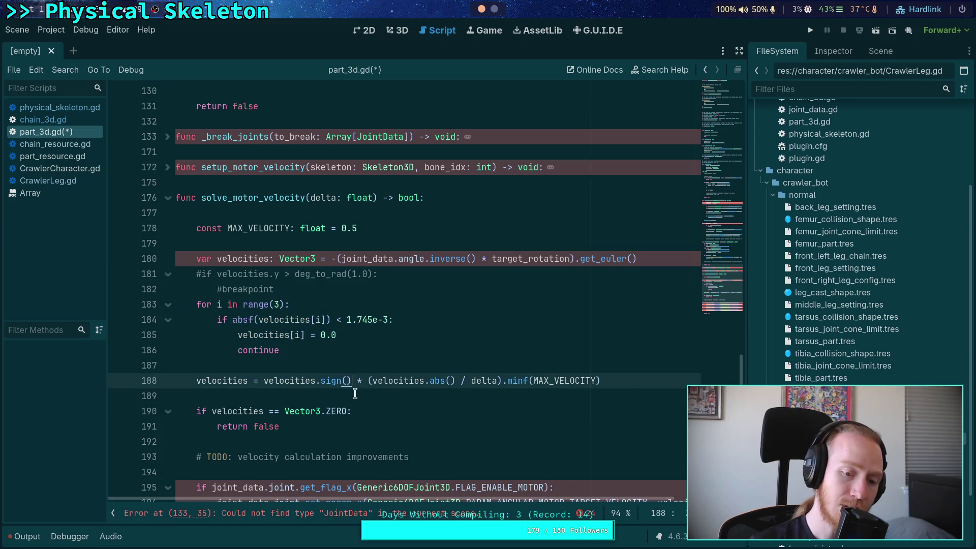
left_click(367, 403)
scroll(366, 402, "down", 3)
left_click(272, 325)
left_click(296, 340)
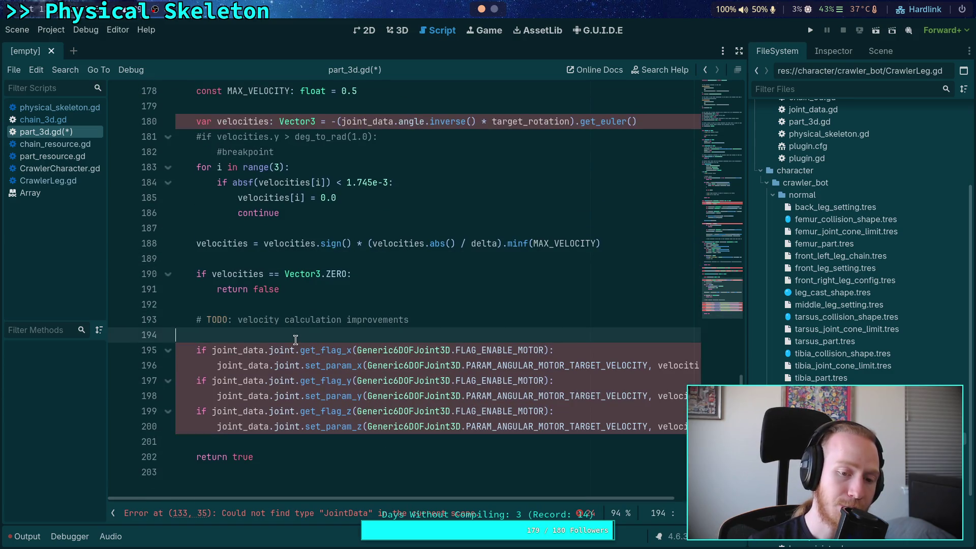
scroll(295, 340, "up", 4)
scroll(295, 340, "up", 5)
scroll(296, 340, "down", 3)
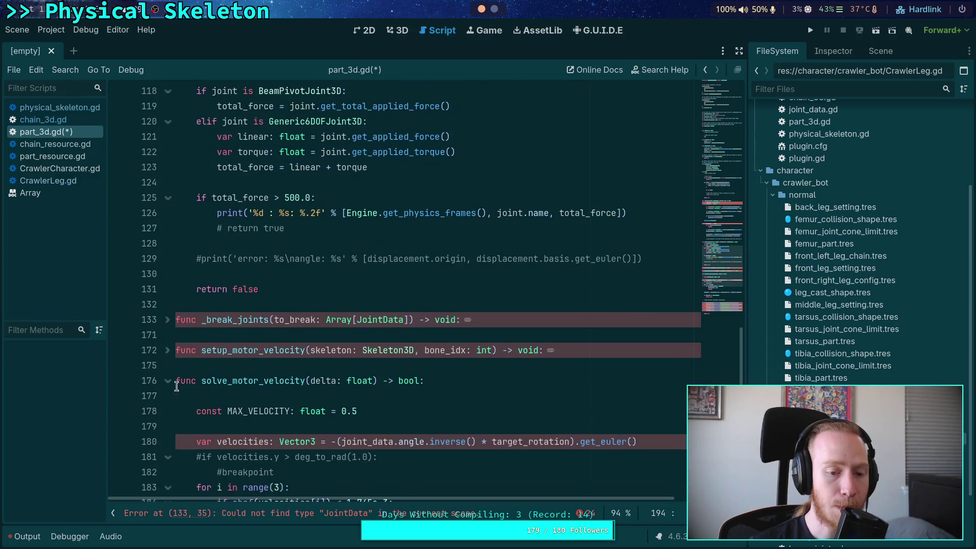
left_click(167, 381)
Step: Look over the part_3d.gd code above _break_joints
left_click(213, 304)
scroll(303, 365, "up", 15)
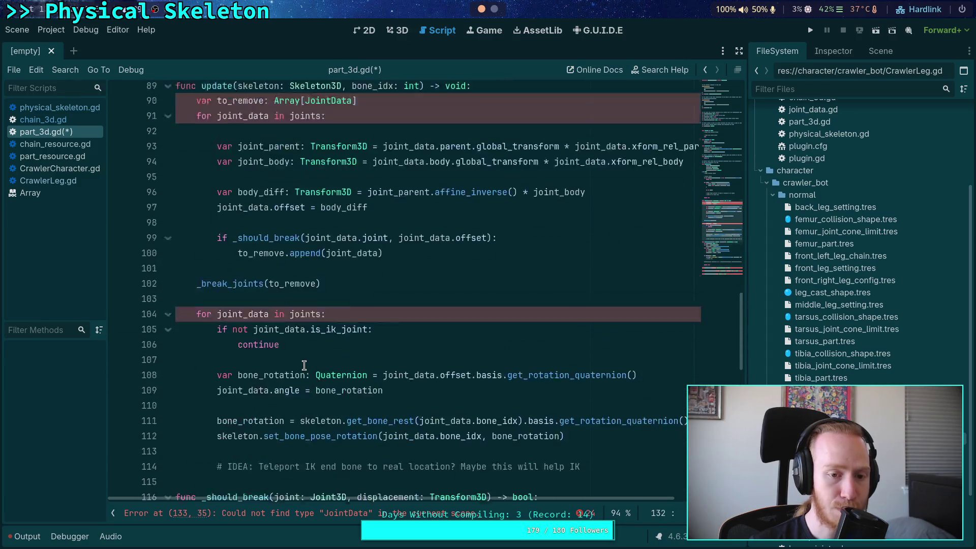
scroll(304, 365, "up", 1)
scroll(304, 365, "up", 10)
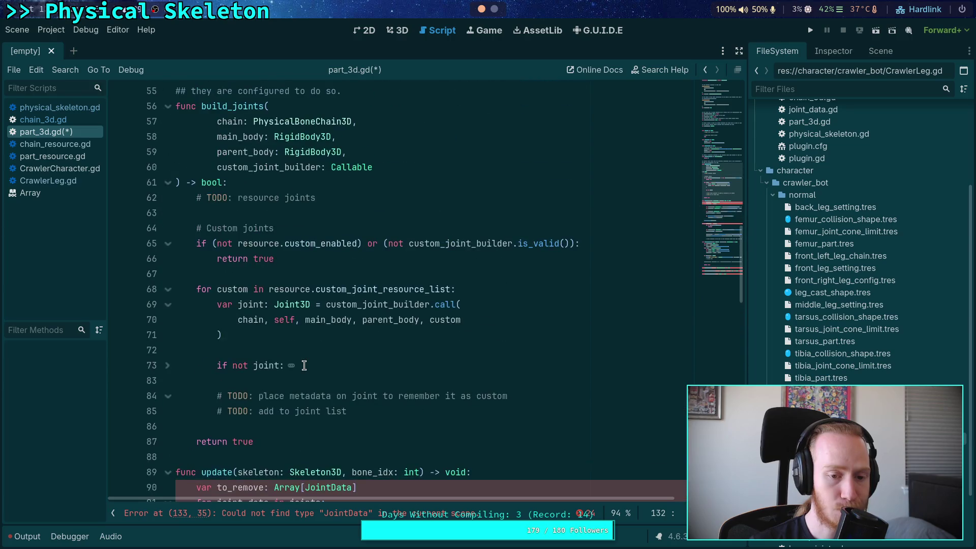
scroll(304, 365, "down", 10)
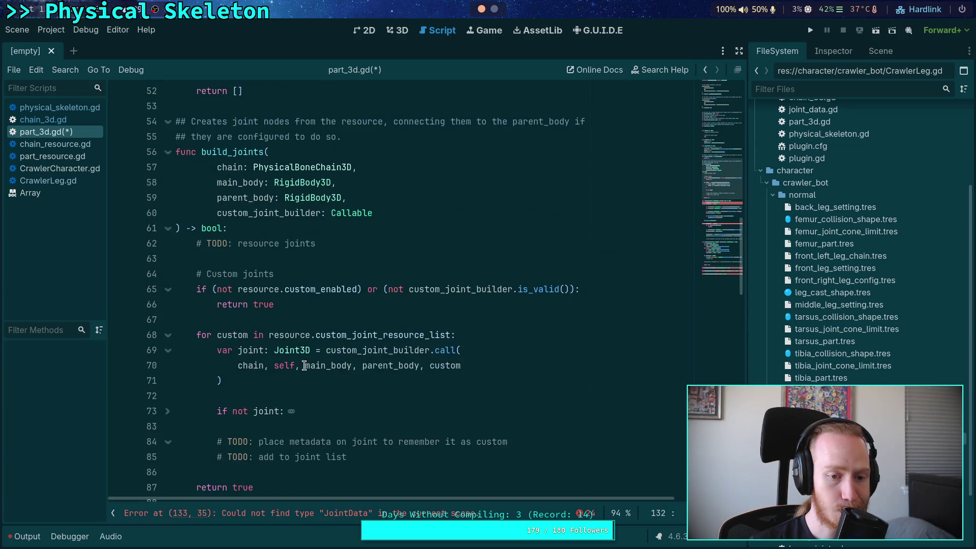
scroll(304, 365, "up", 1)
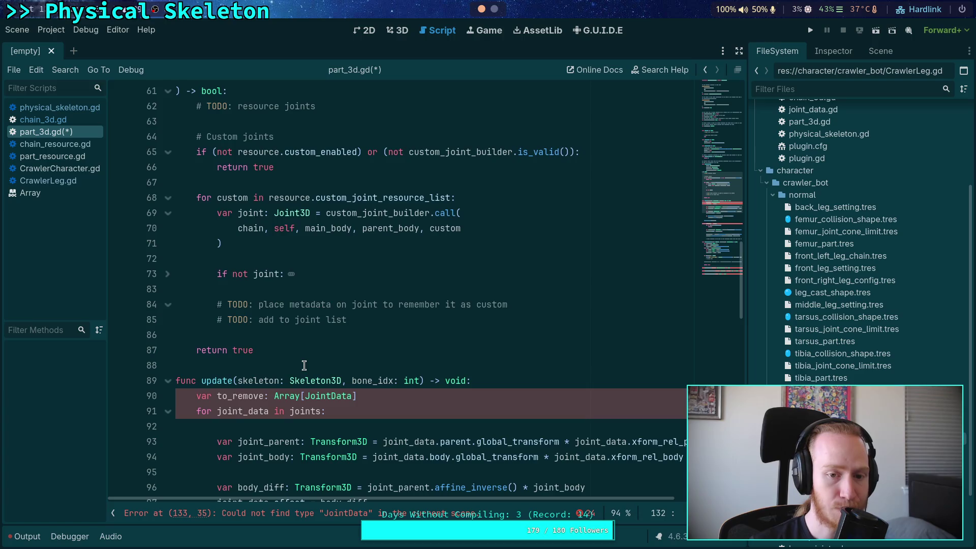
scroll(304, 365, "down", 9)
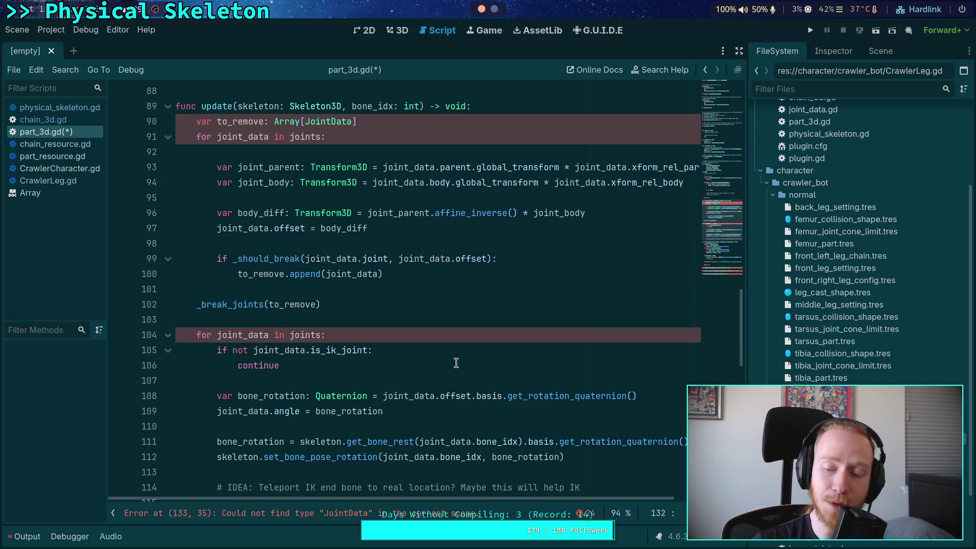
Step: Add a blank line after the _break_joints(to_remove) call, then remove it again
left_click(457, 300)
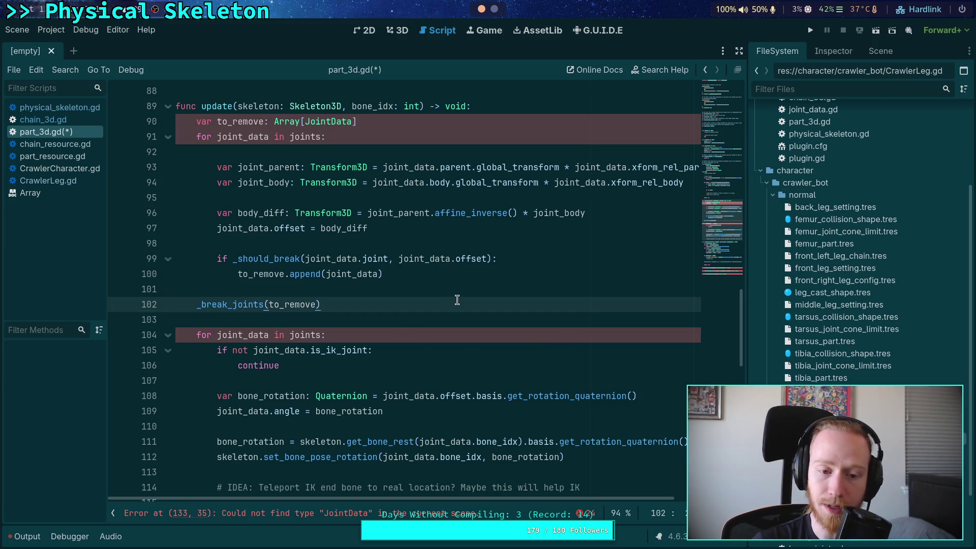
key("Return")
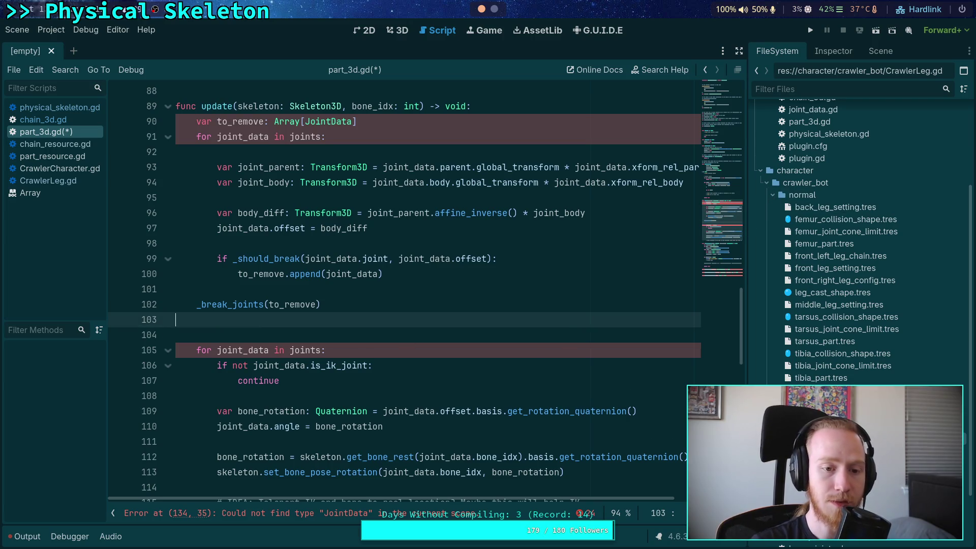
key("BackSpace")
scroll(468, 303, "up", 4)
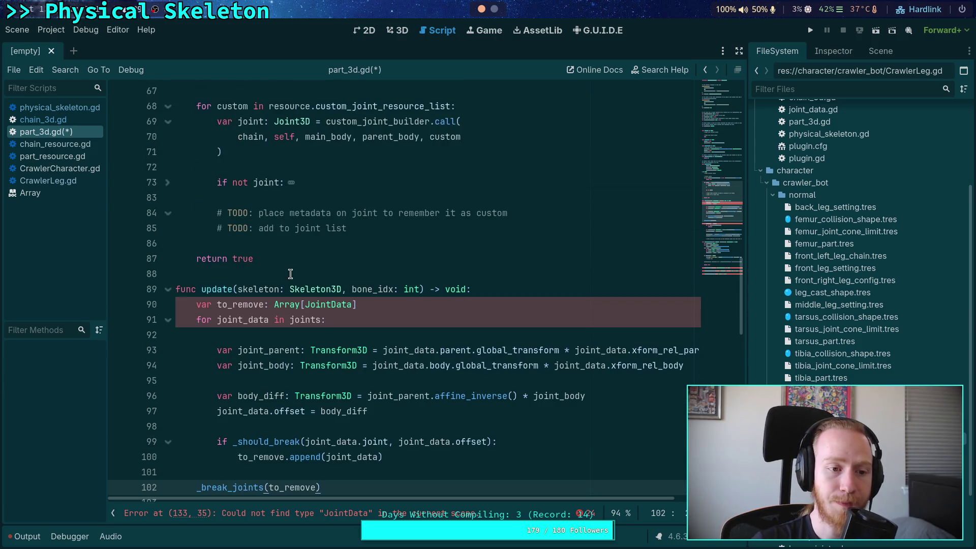
scroll(290, 274, "up", 2)
Step: Start joint.set_meta() below the custom joint builder call and view Object's get_meta documentation
left_click(382, 238)
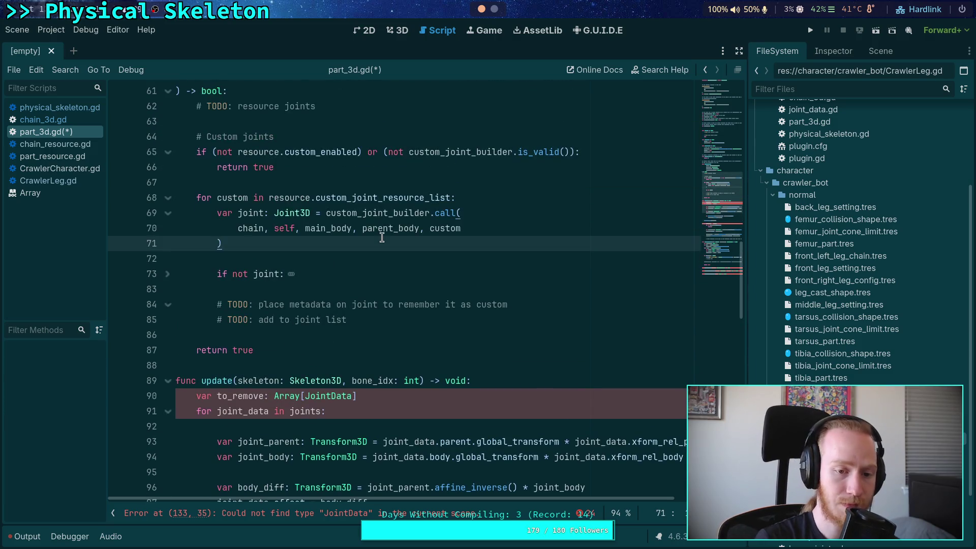
key("Return")
key("Return")
type("joint.")
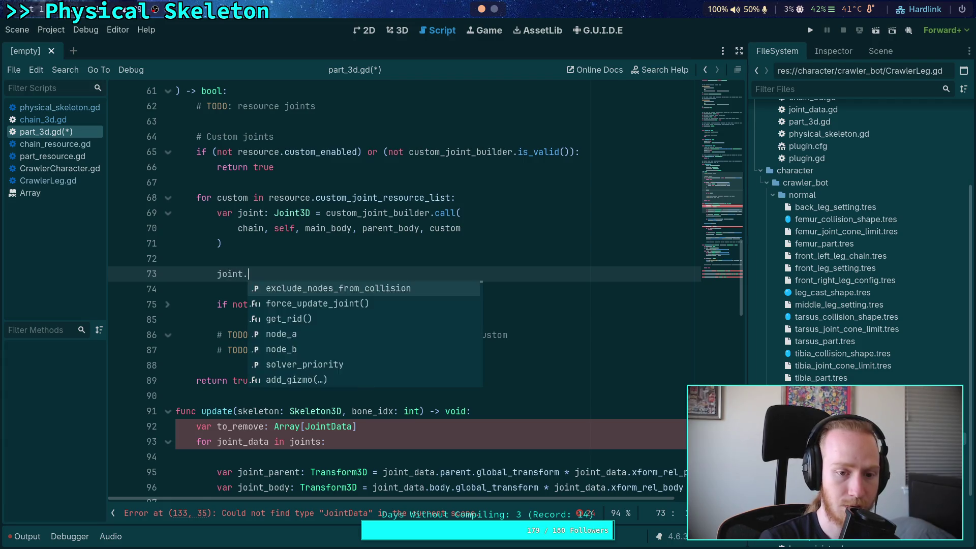
type("set_meta")
key("Return")
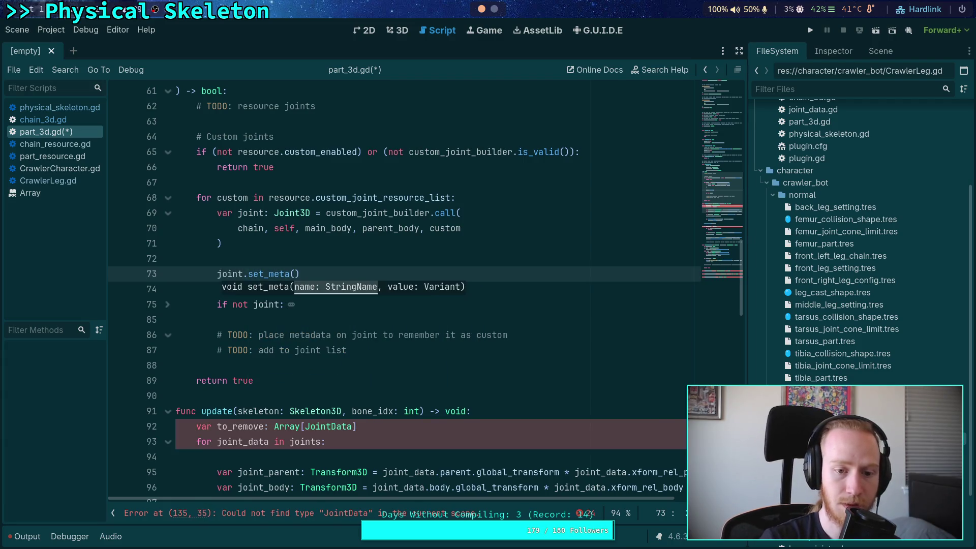
mouse_move(272, 268)
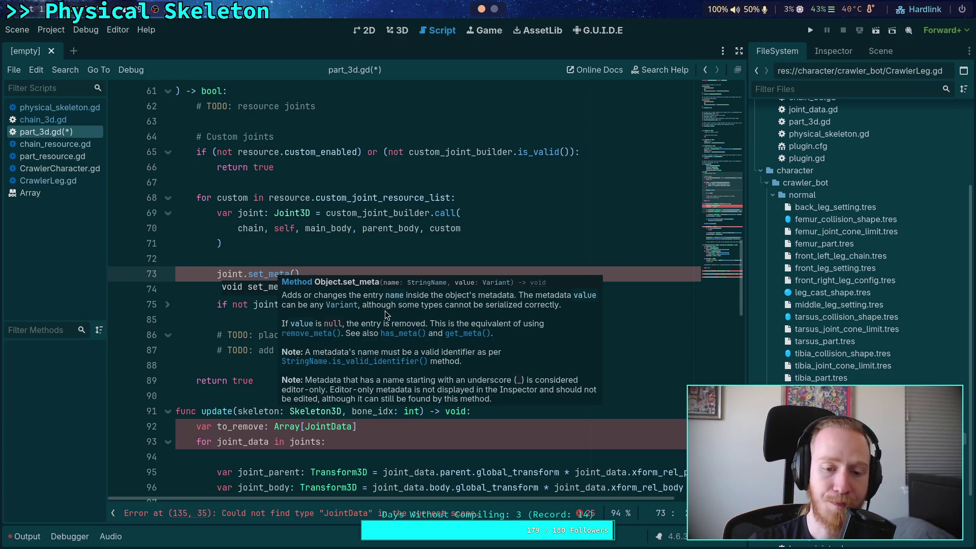
left_click(460, 334)
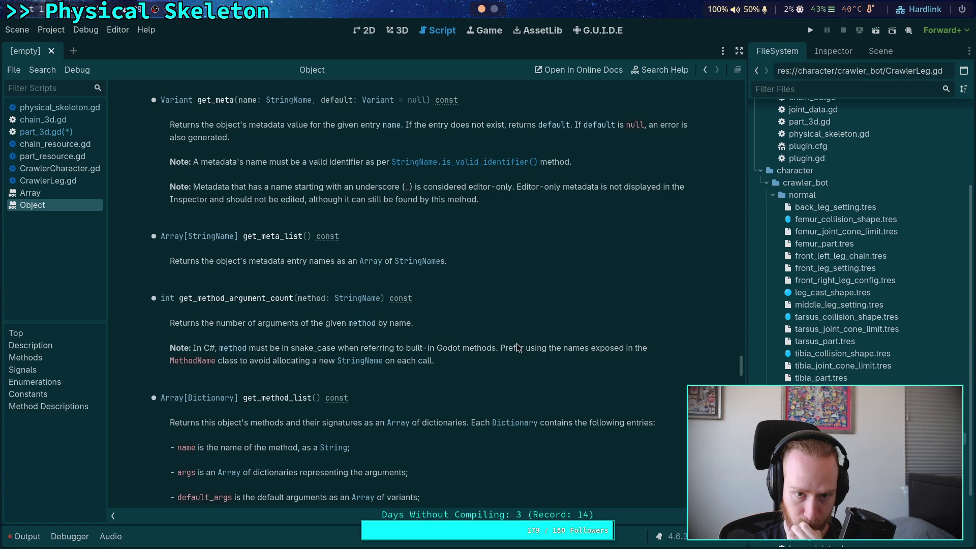
Step: Close the Object documentation page and delete the unfinished joint.set_meta() line
right_click(37, 205)
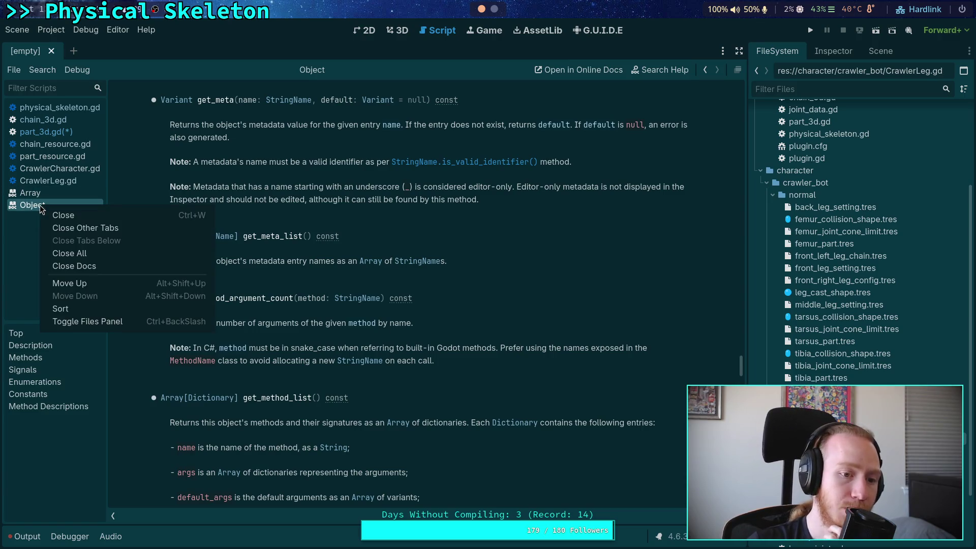
left_click(57, 212)
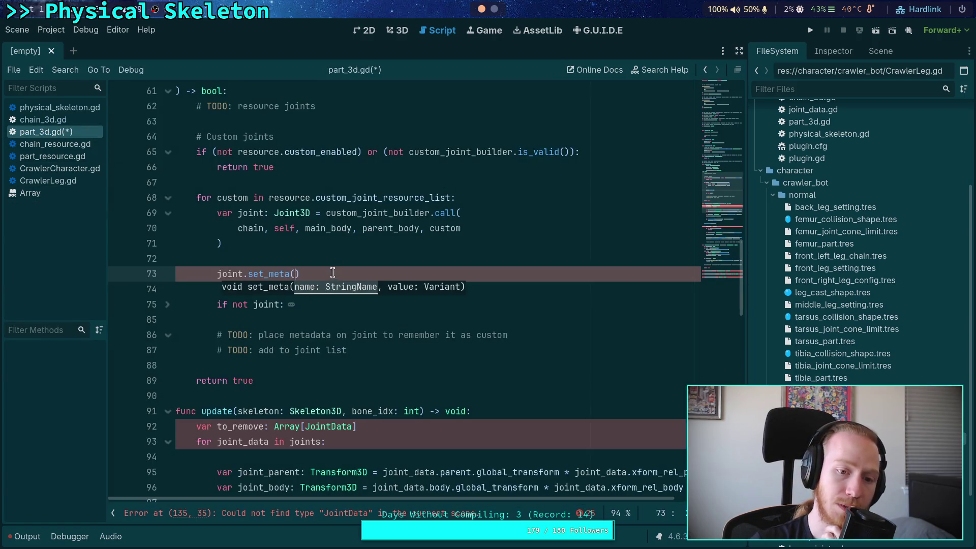
left_click_drag(331, 275, 330, 263)
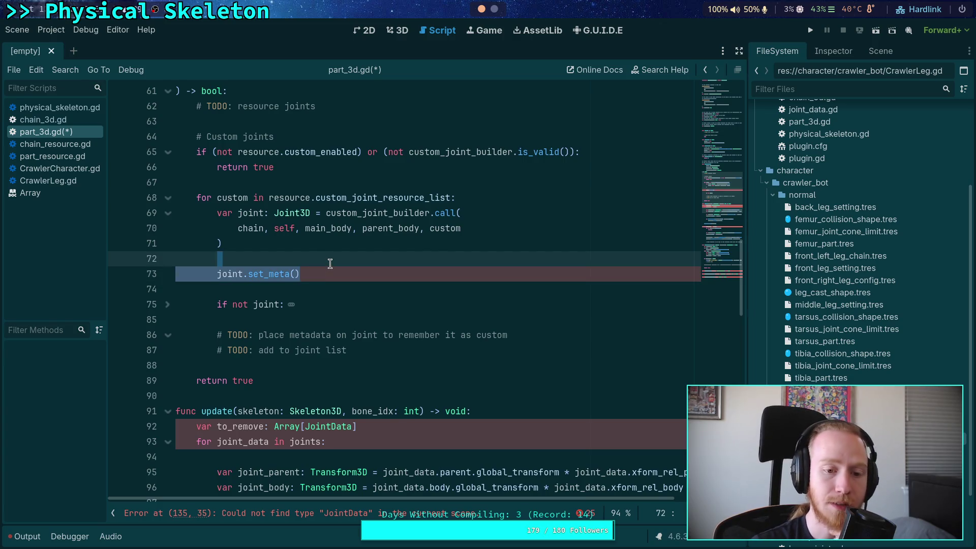
key("BackSpace")
key("BackSpace")
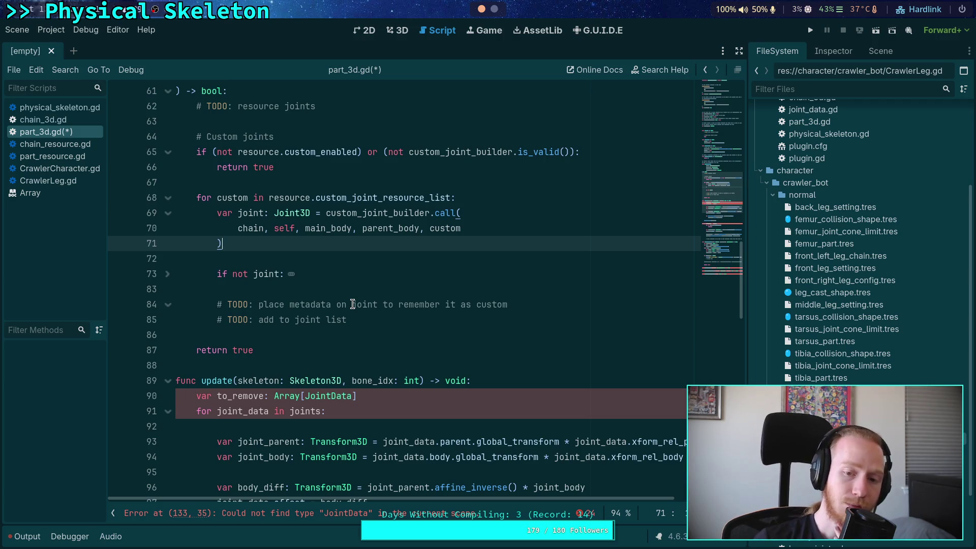
Step: Add const META_BREAK_FORCE: StringName = &'_part_break_force' below the class_name line
left_click(721, 98)
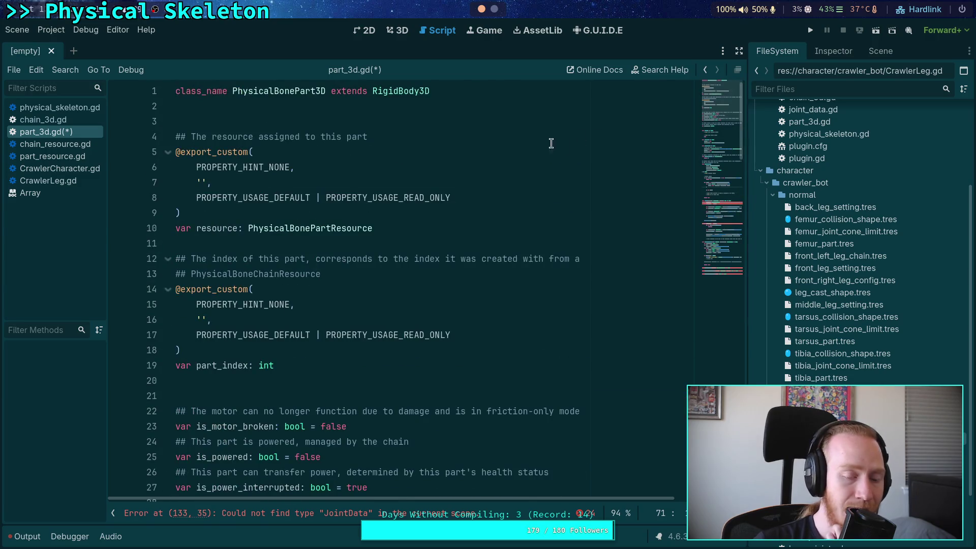
left_click(383, 107)
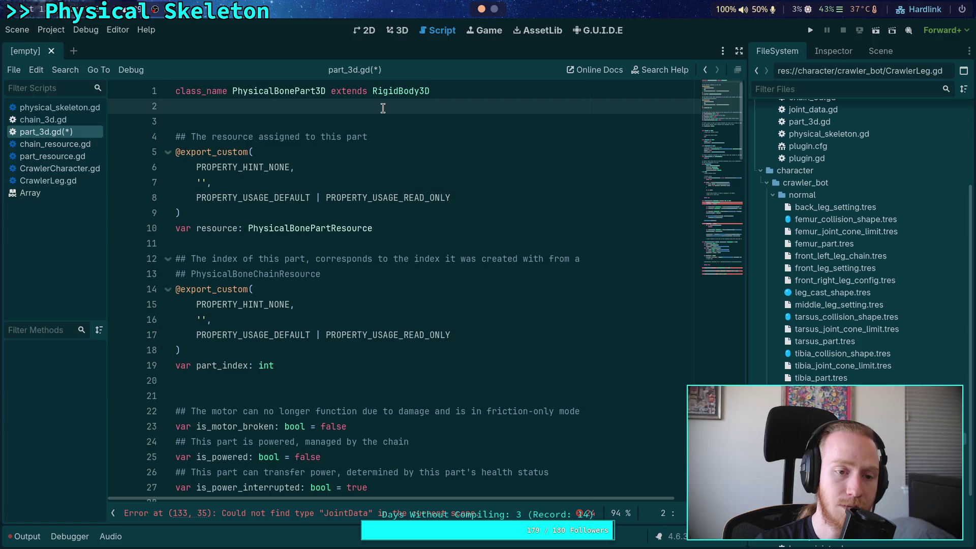
key("Return")
key("Return")
key("Up")
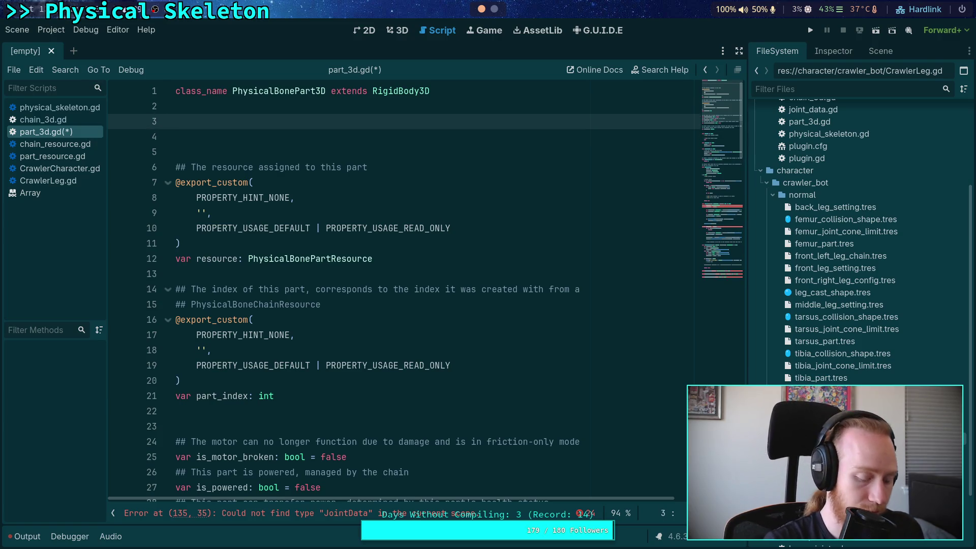
key("Return")
type("const META_")
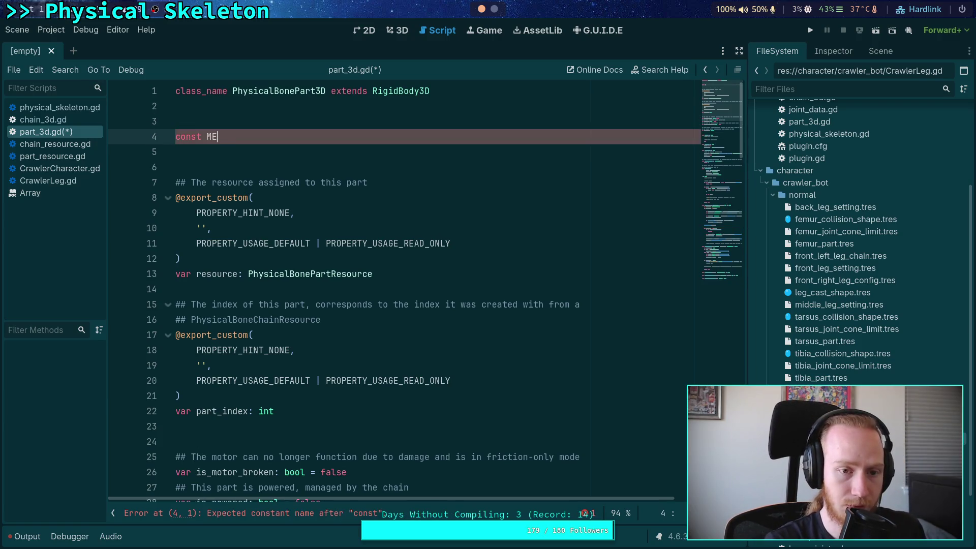
type("BREAK_FORCE: ")
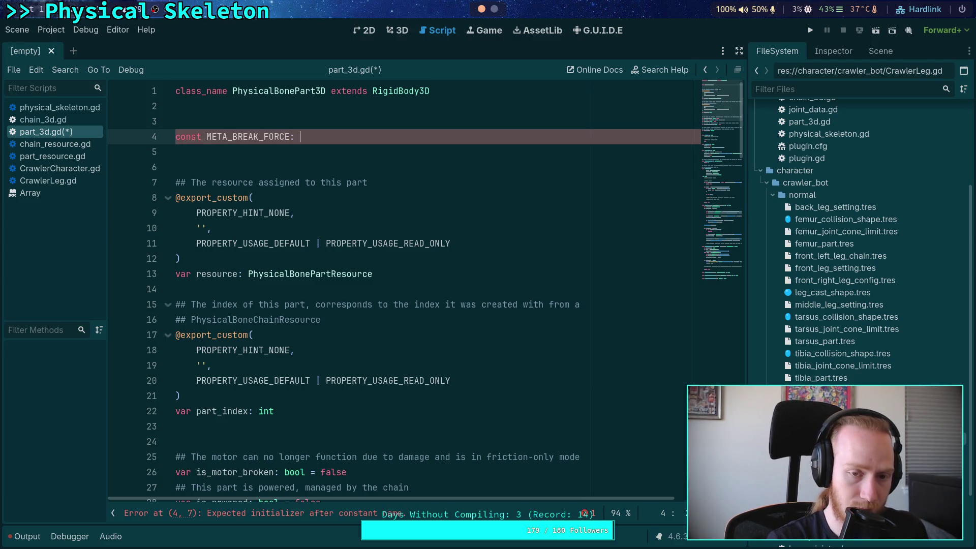
type("StringName = &'_")
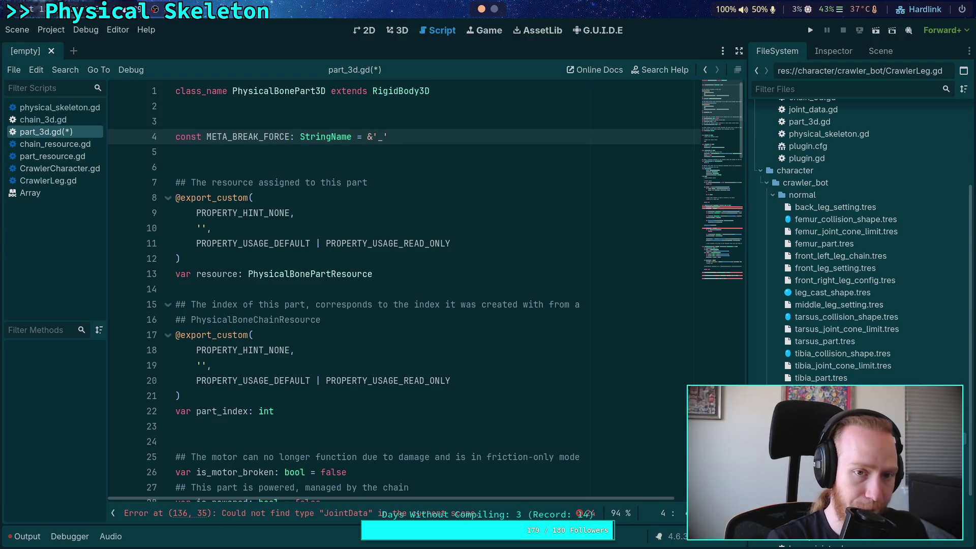
type("part_break_force")
key("Down")
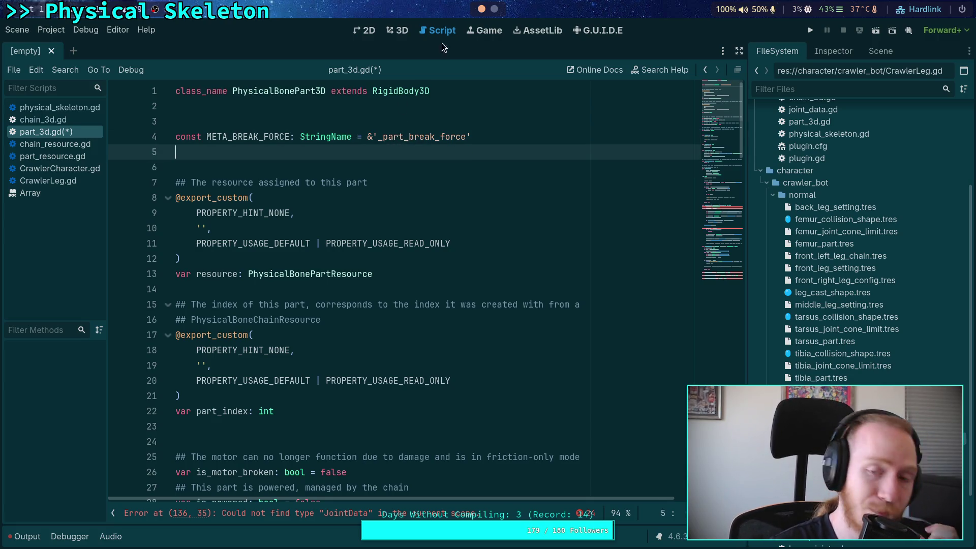
Step: Visit the Godot source workspace and its file tree, then return to the Godot editor
left_click(493, 11)
left_click(480, 27)
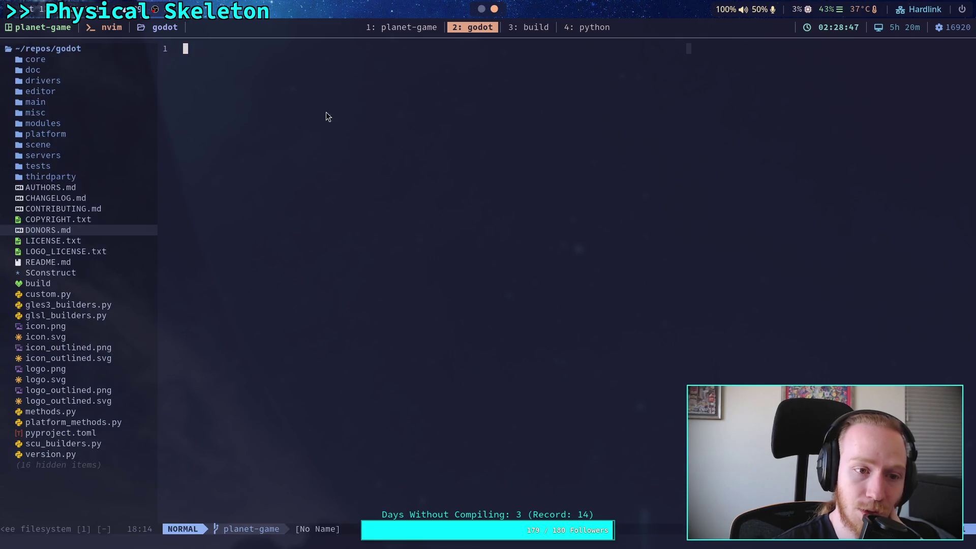
left_click(79, 112)
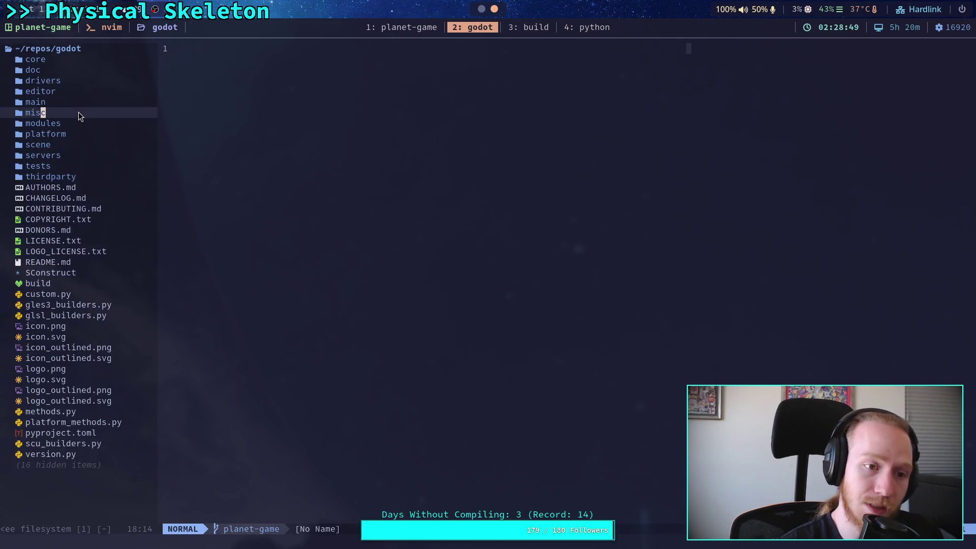
left_click(483, 6)
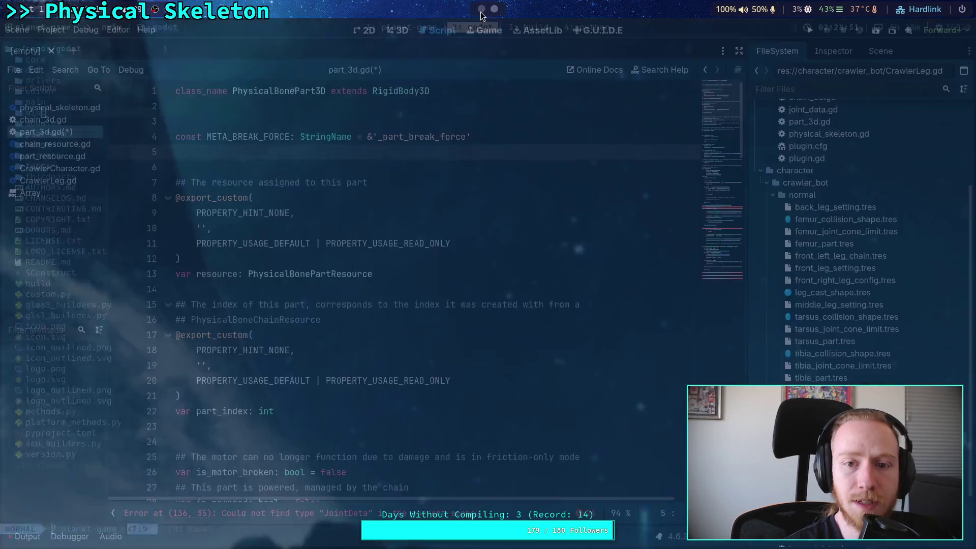
scroll(315, 217, "down", 14)
scroll(315, 217, "down", 7)
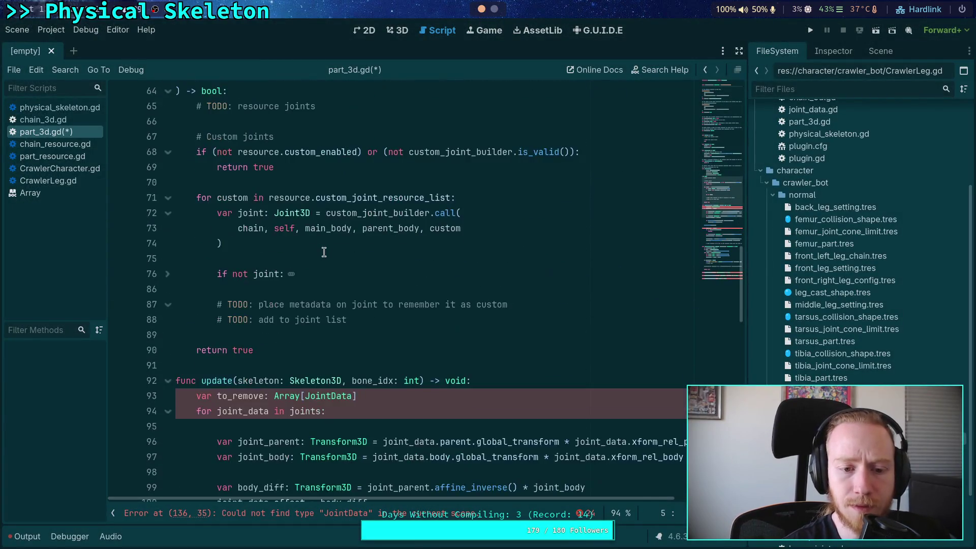
left_click(332, 264)
key("Return")
key("Return")
key("Up")
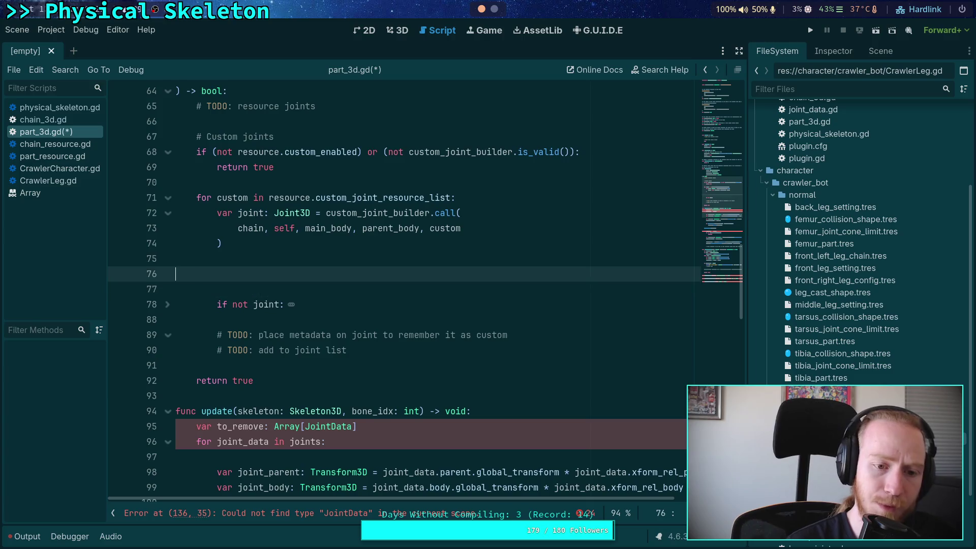
type("joint.")
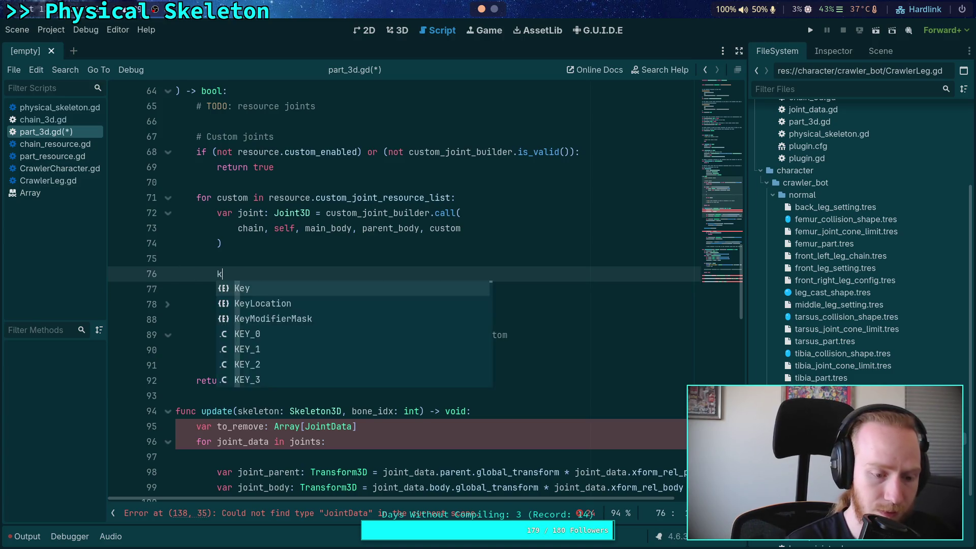
type("set_me")
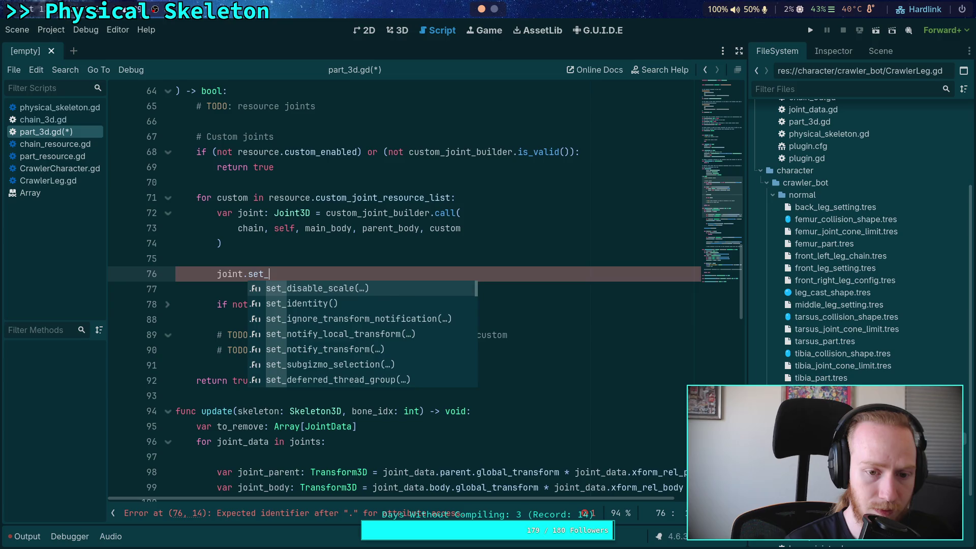
key("Return")
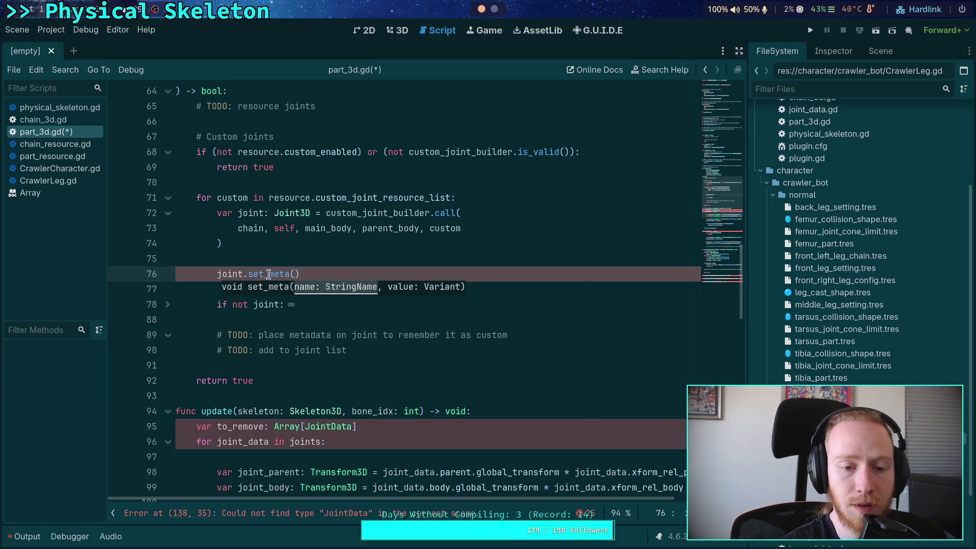
mouse_move(268, 274)
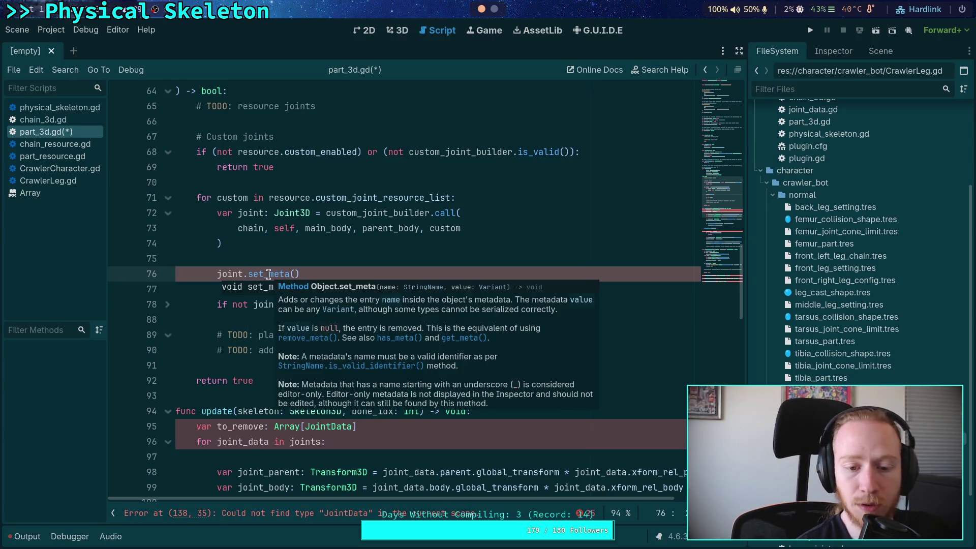
left_click_drag(314, 275, 313, 264)
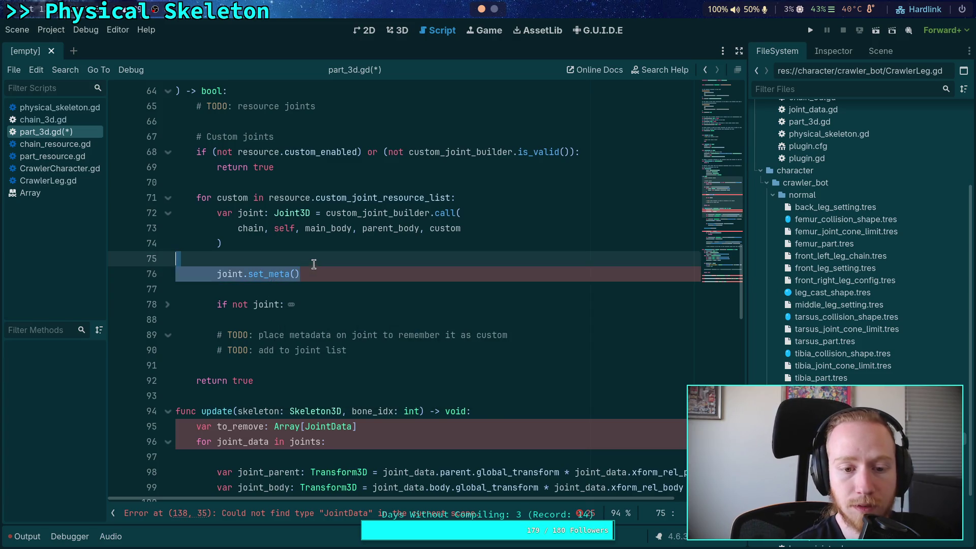
key("BackSpace")
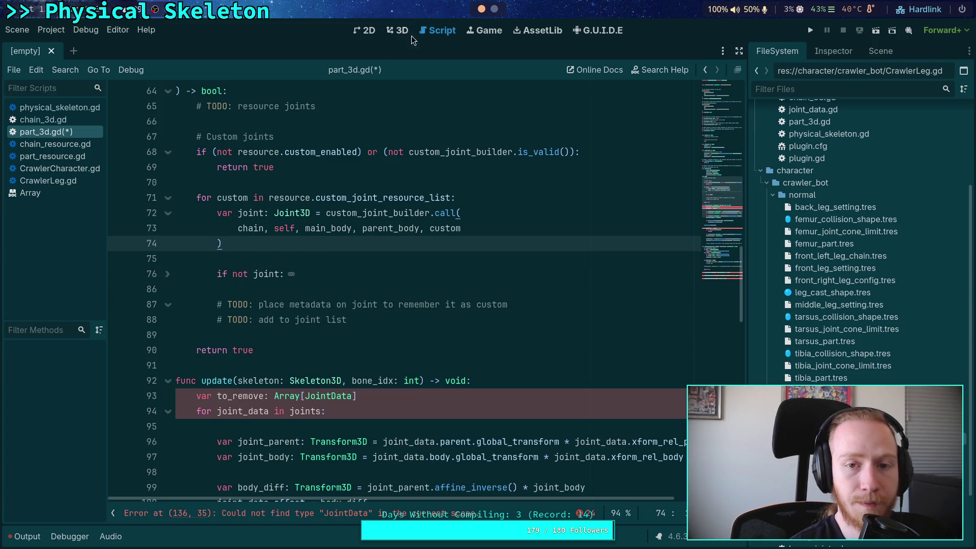
key("super+2")
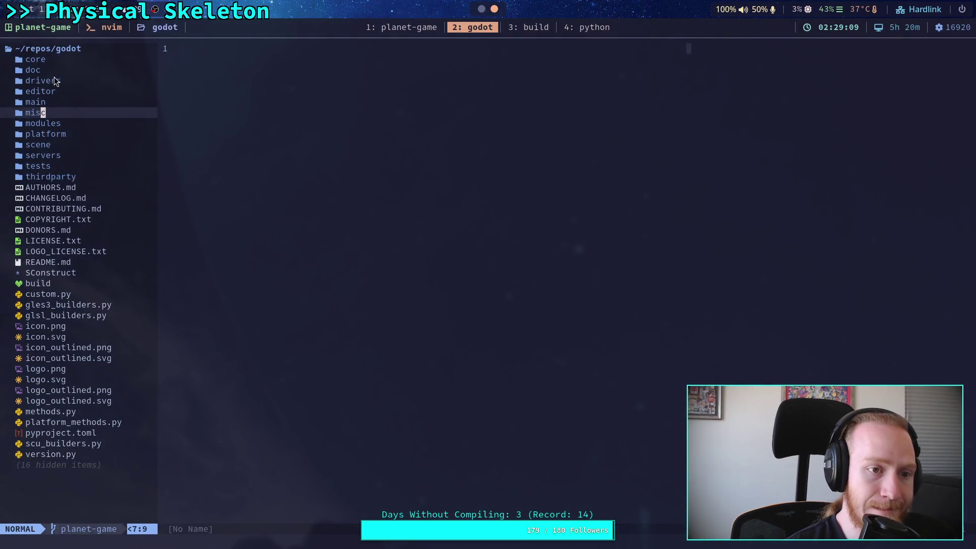
Step: Expand core and object in the Godot source tree and open object.h
left_click(71, 64)
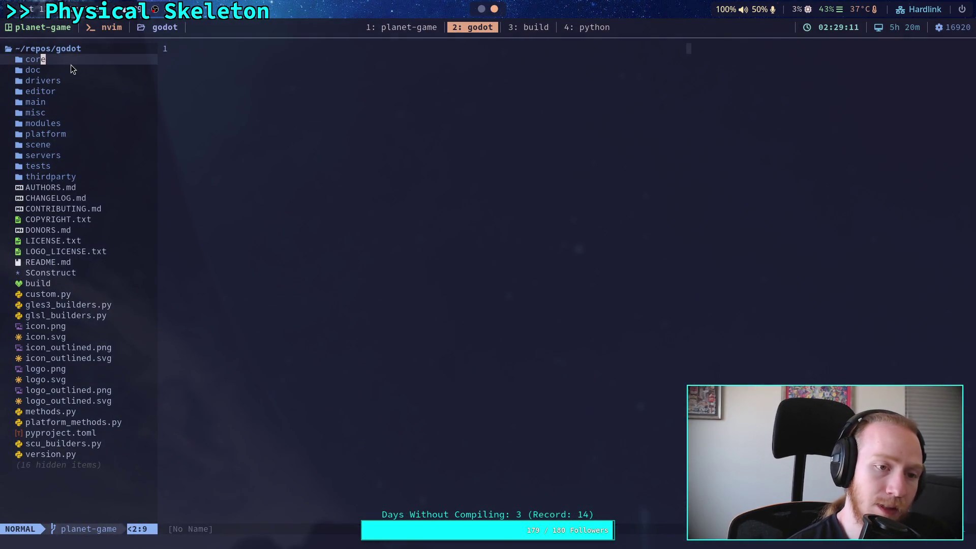
double_click(71, 64)
double_click(67, 154)
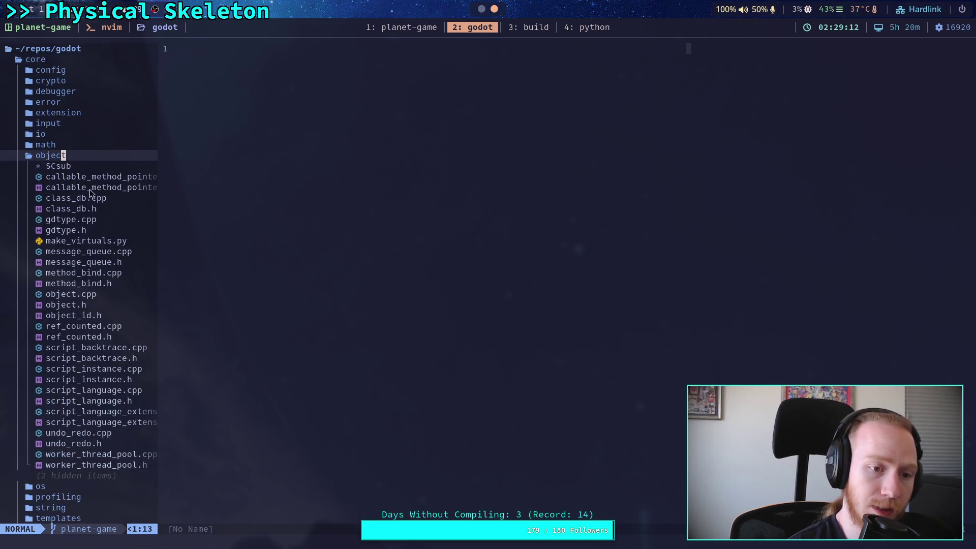
left_click(92, 308)
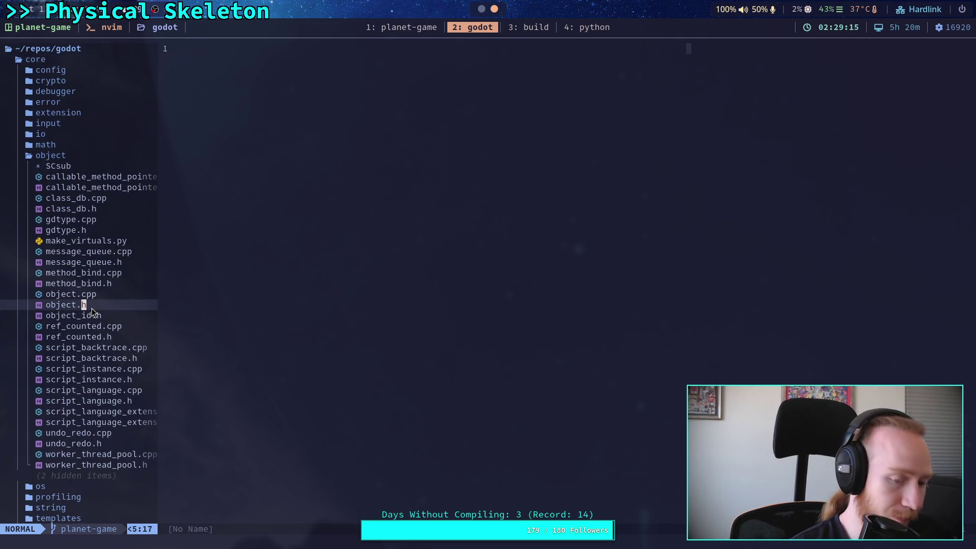
double_click(93, 312)
Step: Scroll object.h from GDSOFTCLASS past GDCLASS to Object's private metadata HashMaps
scroll(181, 320, "down", 9)
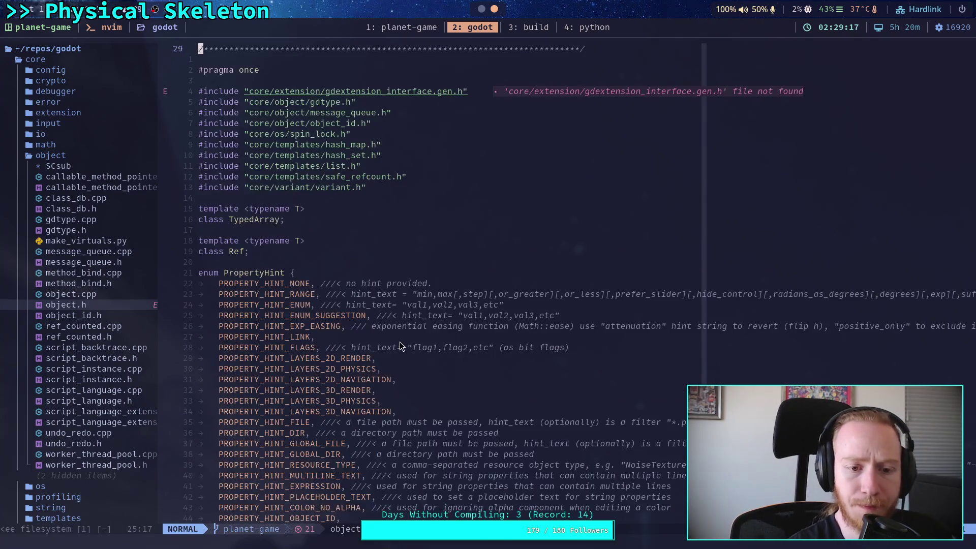
scroll(400, 342, "down", 20)
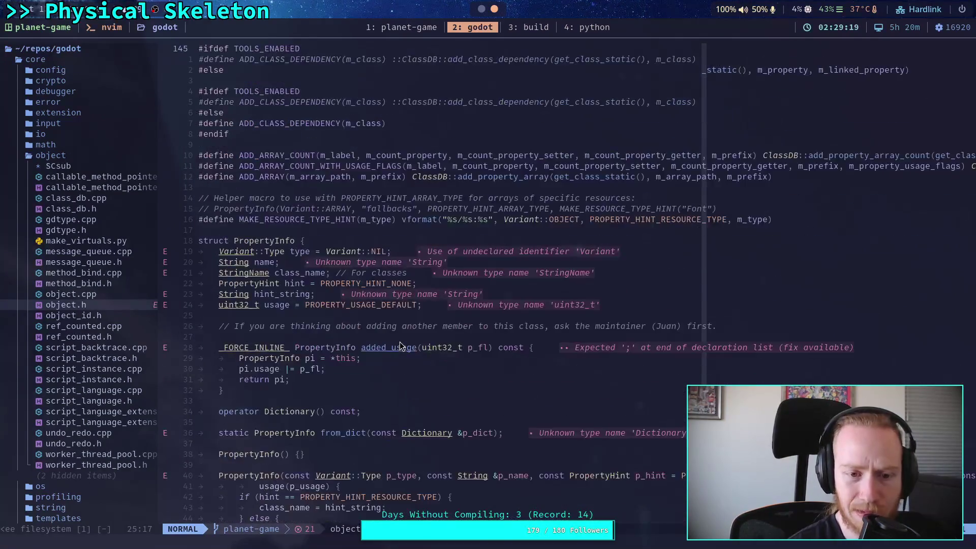
scroll(400, 345, "down", 20)
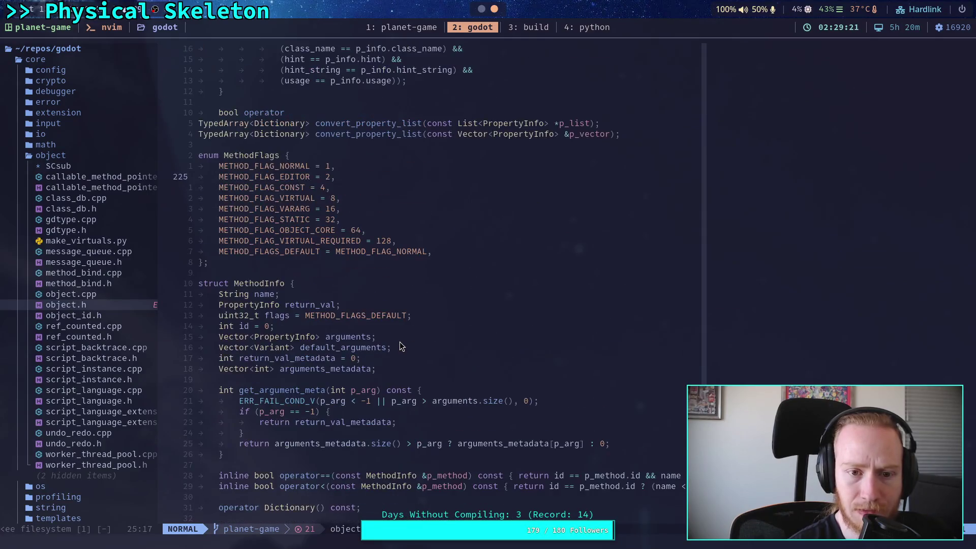
scroll(400, 345, "down", 17)
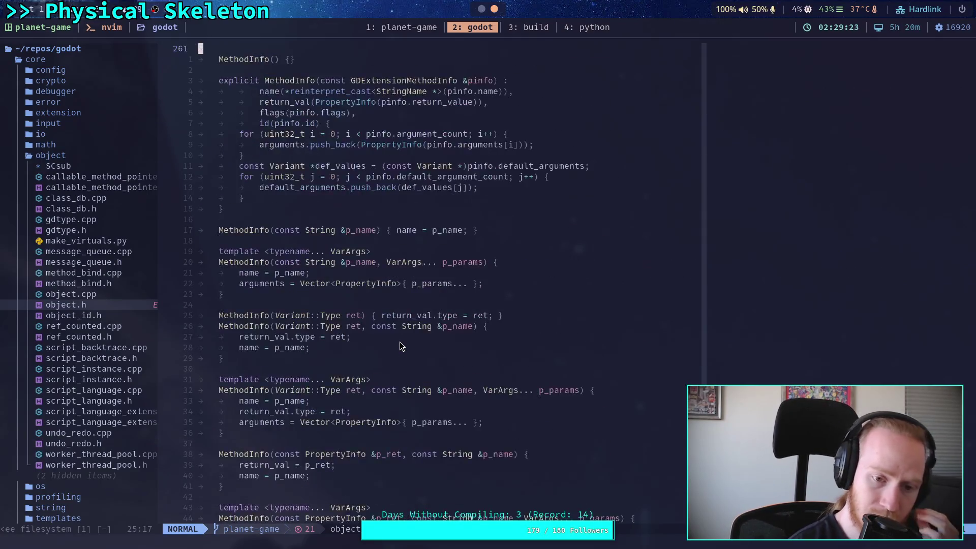
scroll(401, 346, "down", 20)
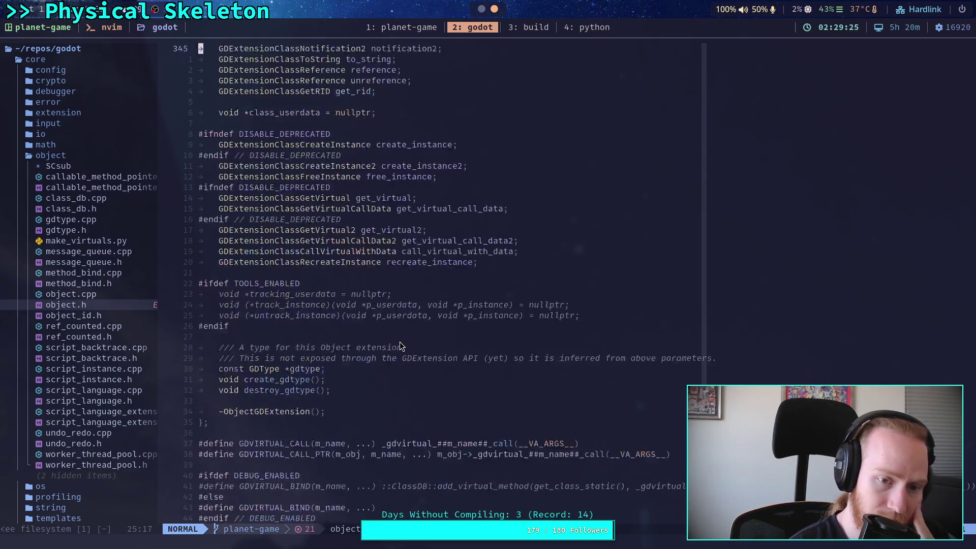
scroll(399, 345, "down", 20)
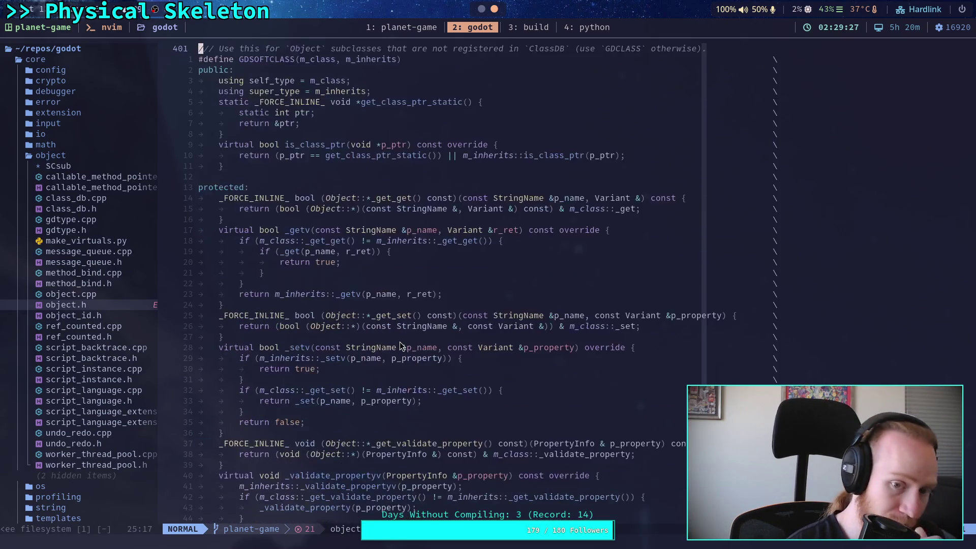
scroll(400, 345, "up", 7)
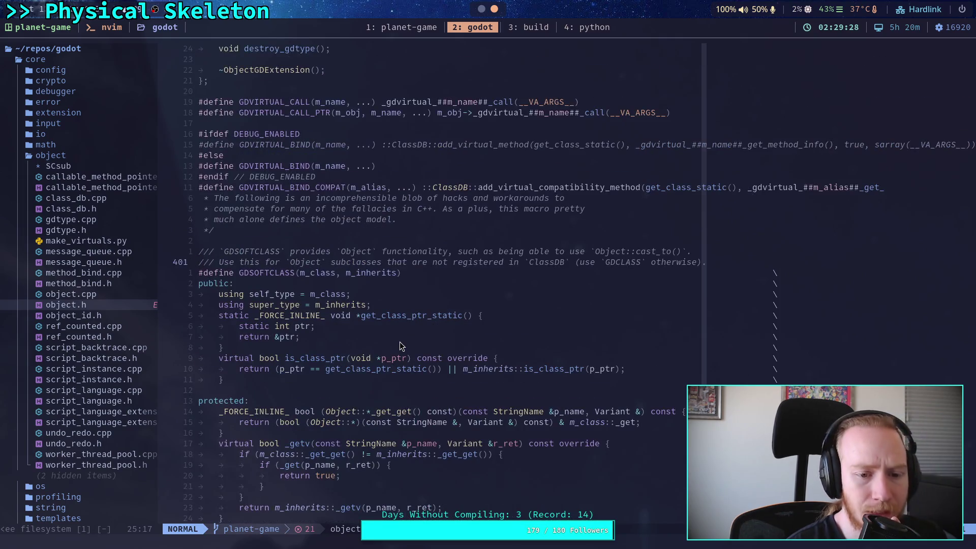
scroll(399, 346, "down", 5)
scroll(399, 343, "down", 20)
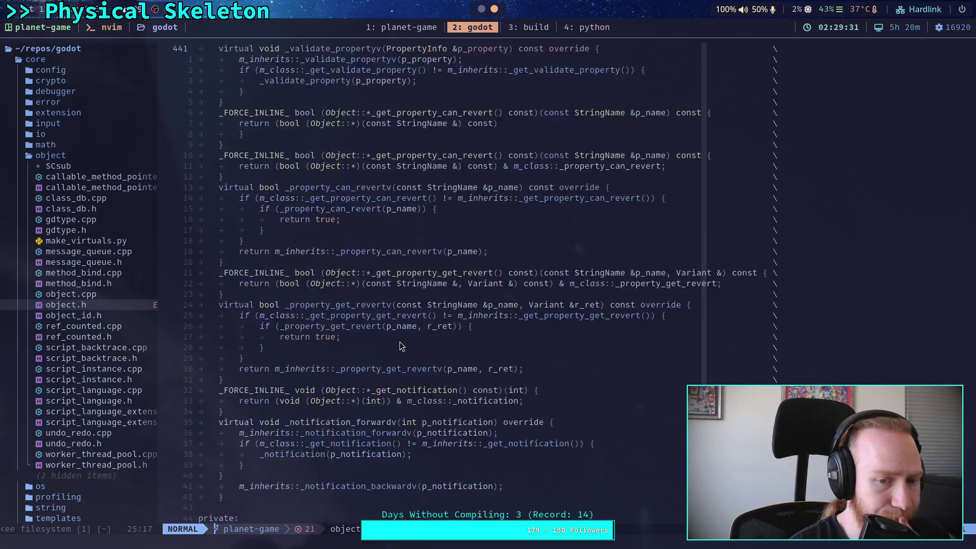
scroll(400, 345, "down", 20)
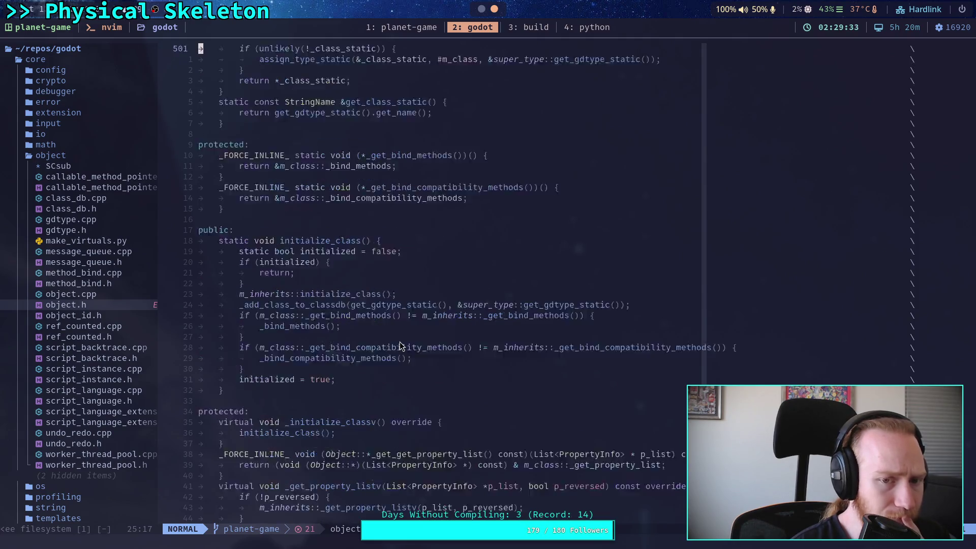
scroll(400, 346, "down", 7)
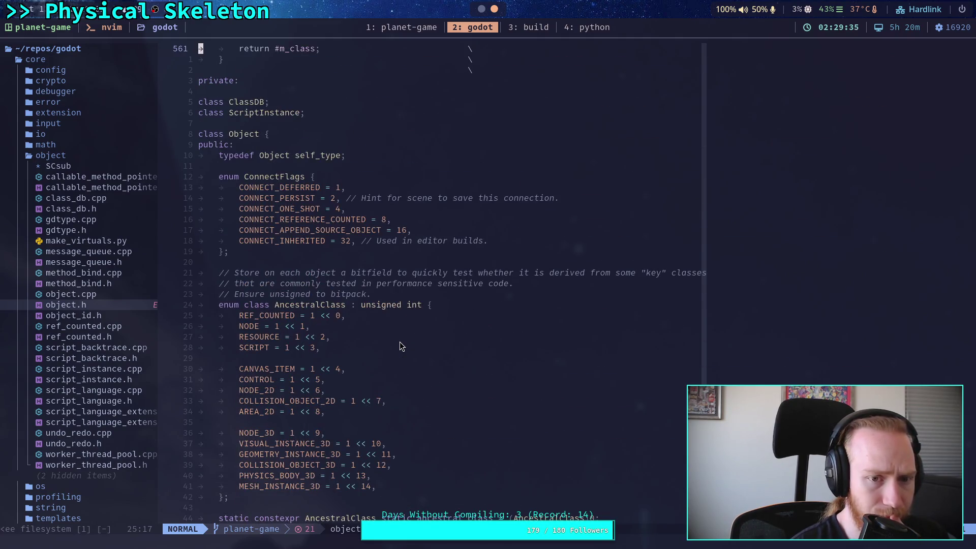
scroll(399, 345, "down", 12)
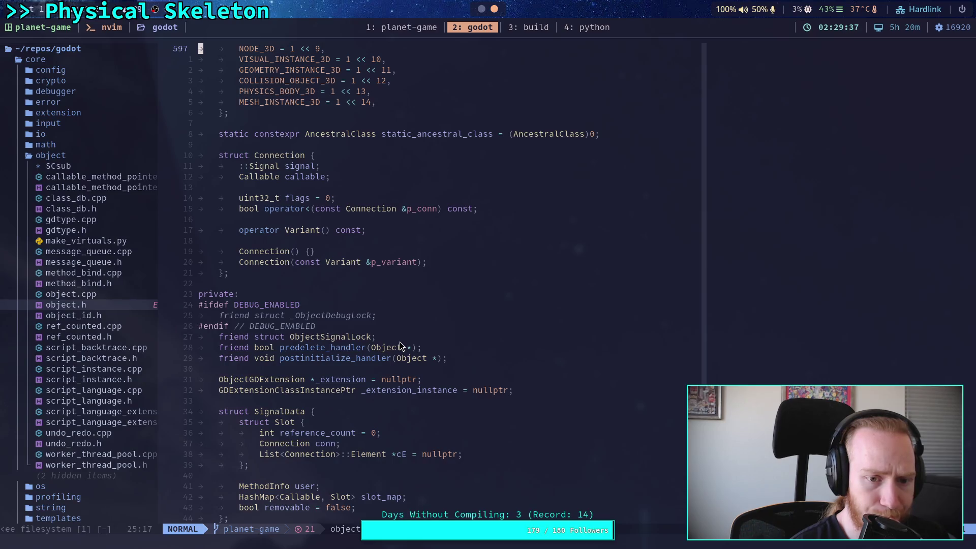
scroll(400, 345, "down", 5)
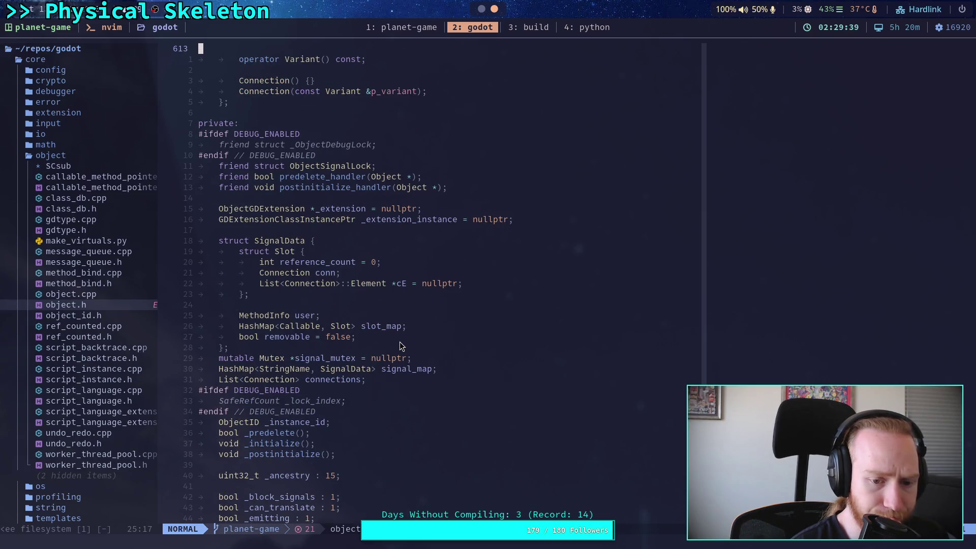
scroll(400, 346, "down", 5)
scroll(401, 346, "down", 7)
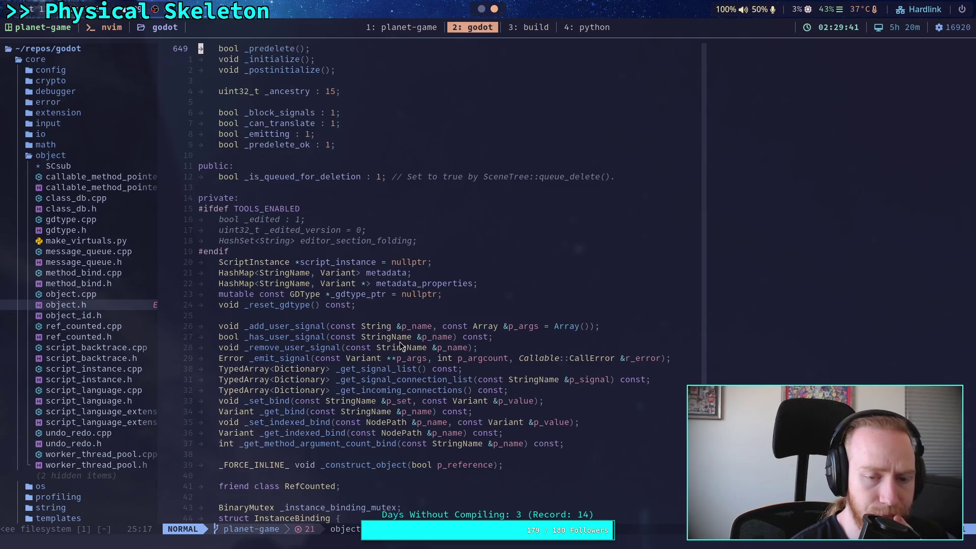
scroll(400, 346, "up", 5)
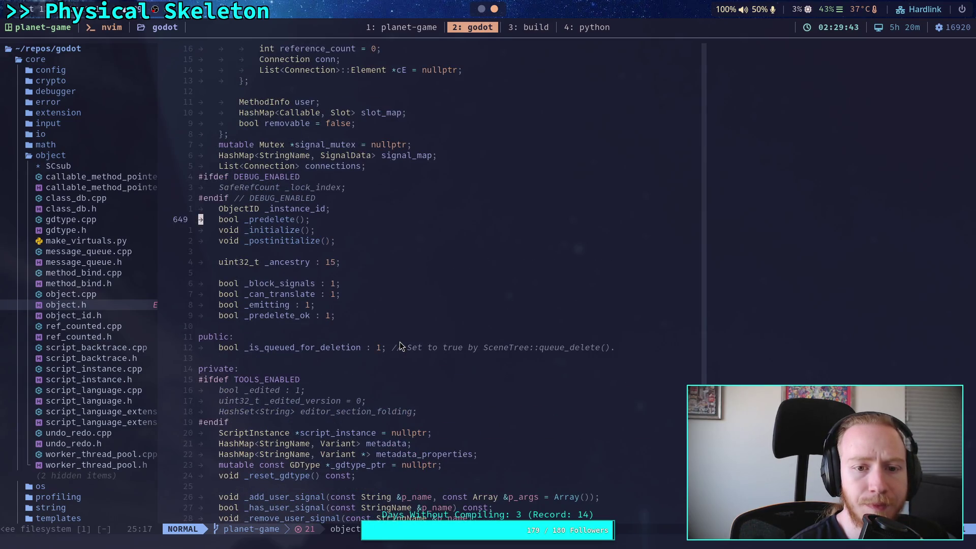
scroll(400, 345, "up", 3)
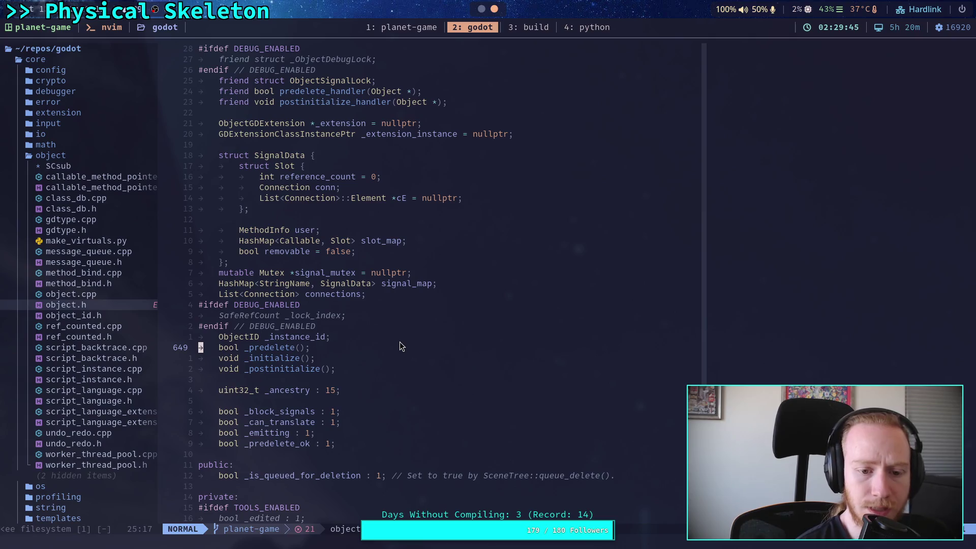
scroll(399, 341, "down", 9)
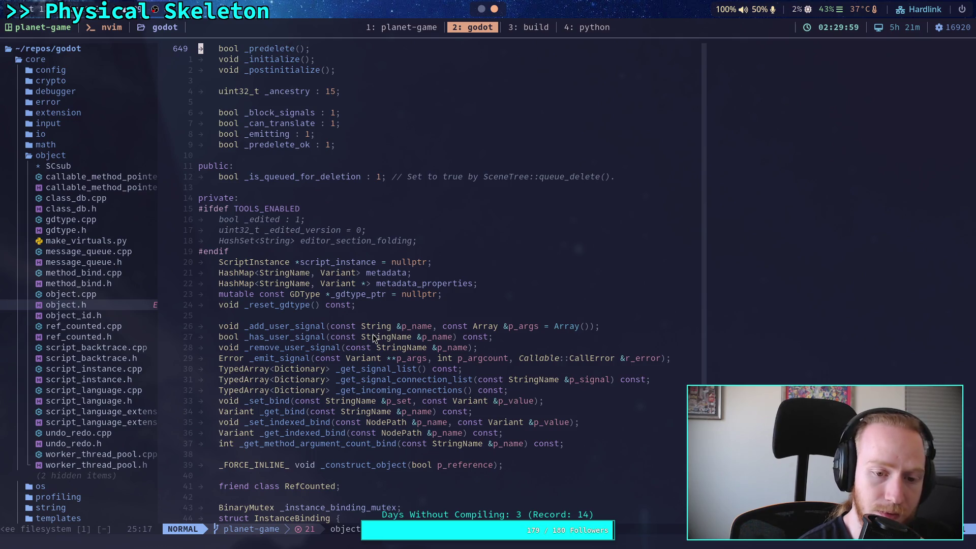
Step: Scroll further down object.h to the has_meta, set_meta, get_meta and merge_meta_from declarations
scroll(373, 338, "down", 8)
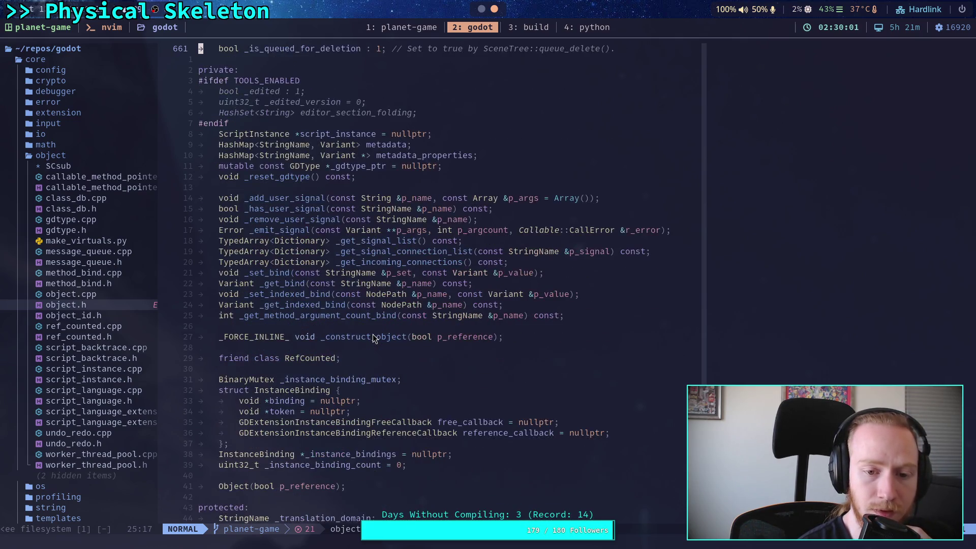
scroll(373, 336, "down", 12)
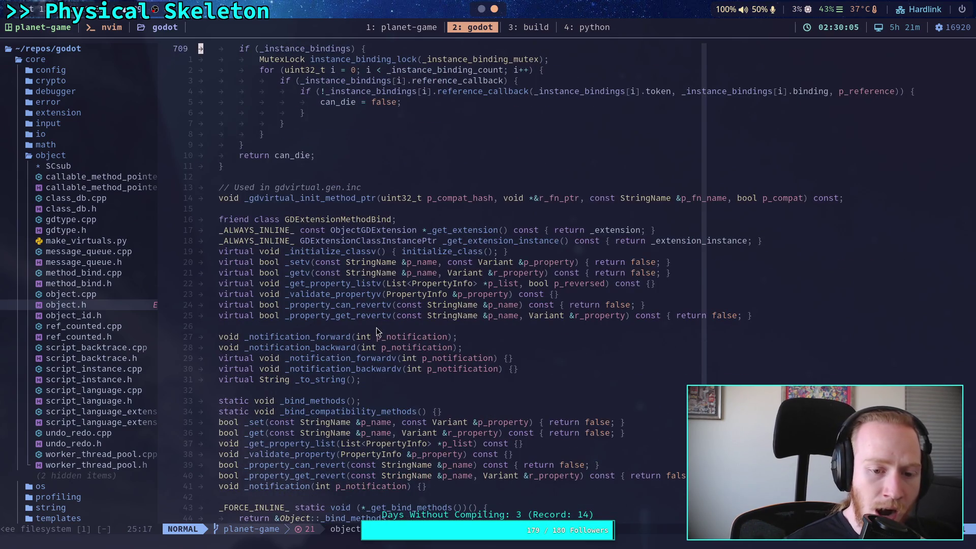
scroll(375, 335, "down", 4)
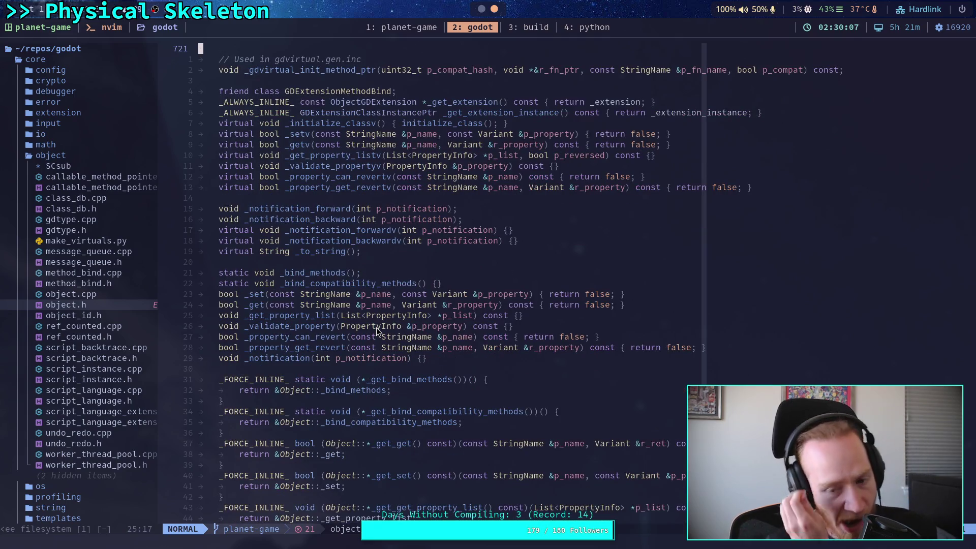
scroll(376, 327, "down", 1)
scroll(376, 328, "down", 5)
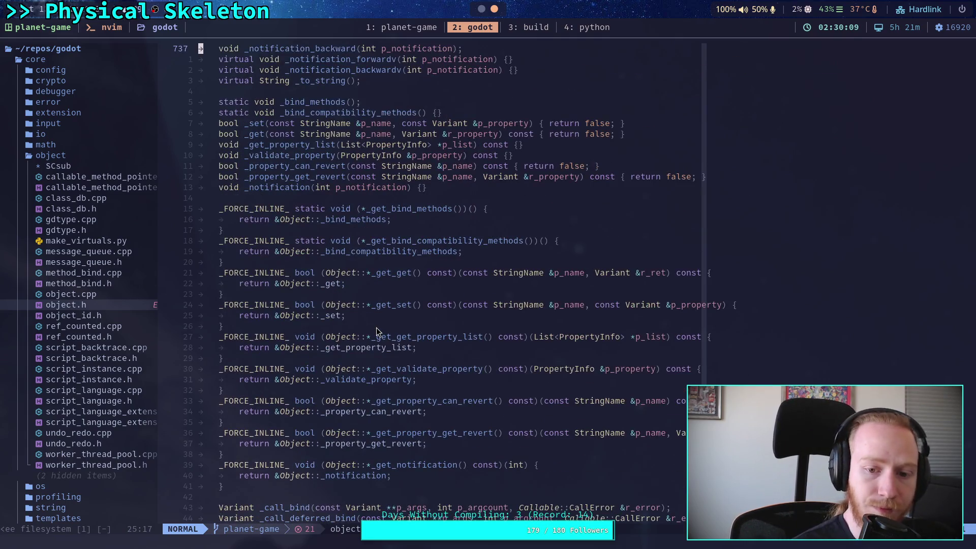
scroll(376, 327, "down", 4)
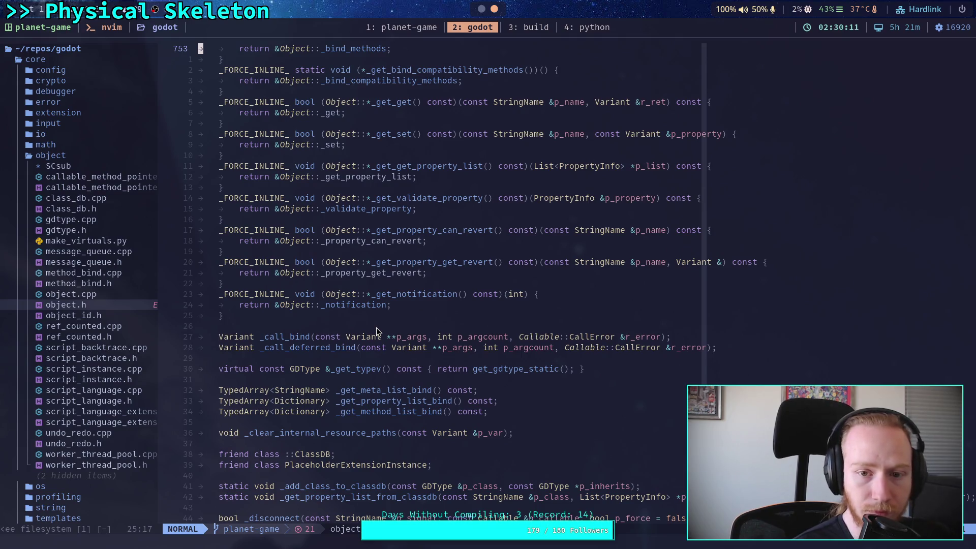
scroll(376, 331, "down", 10)
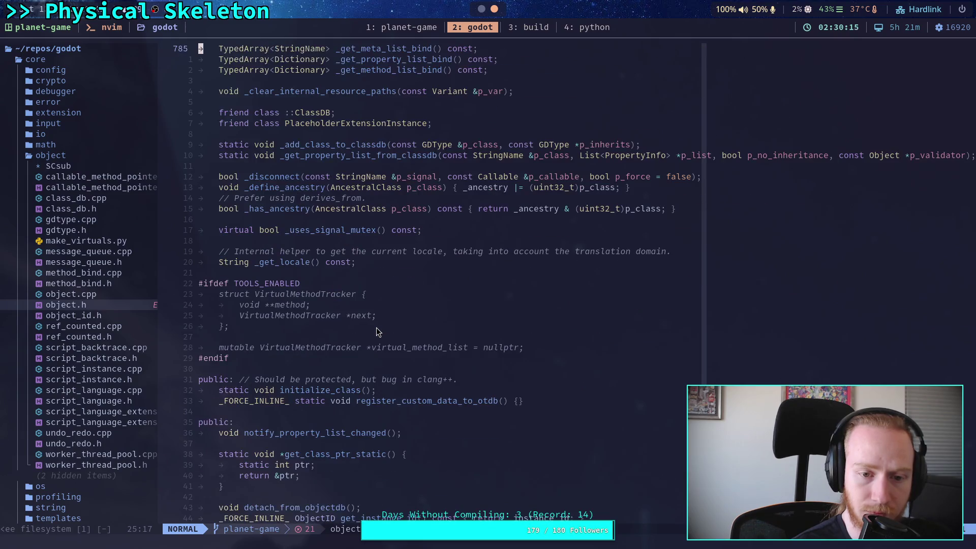
scroll(377, 330, "down", 4)
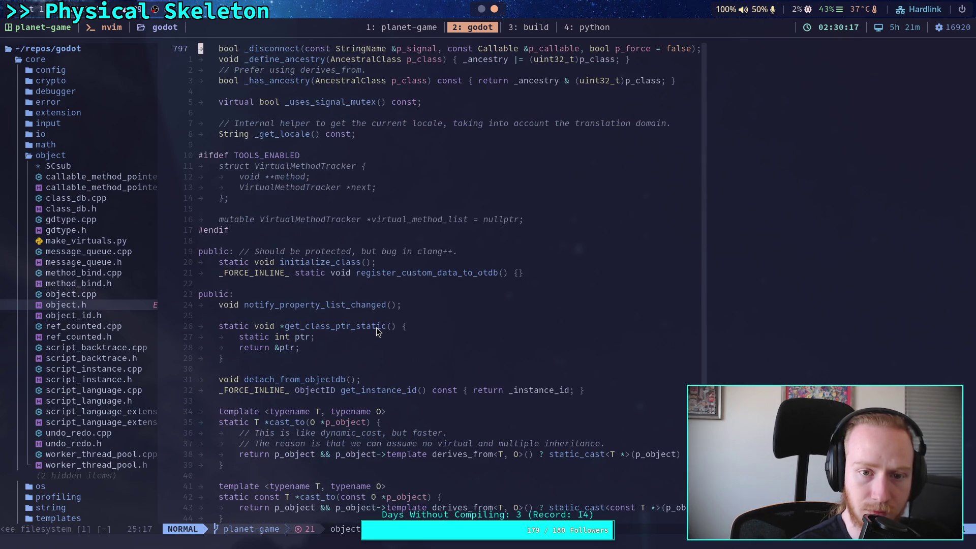
scroll(376, 331, "down", 3)
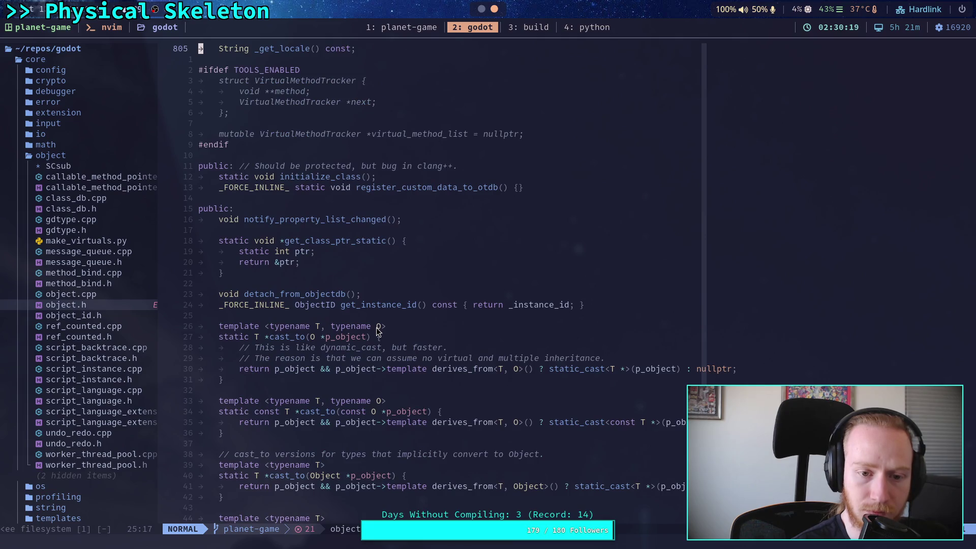
scroll(376, 331, "down", 7)
scroll(376, 330, "down", 4)
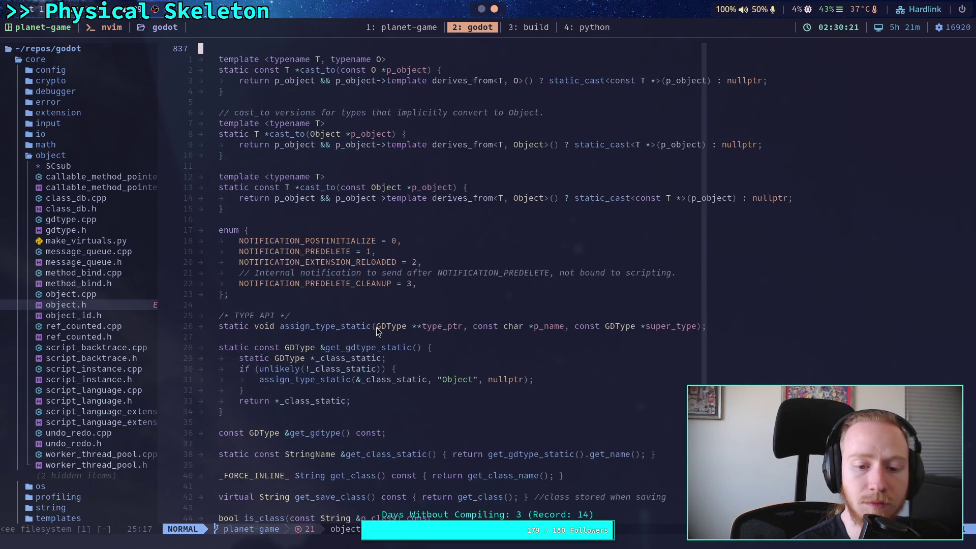
scroll(376, 330, "down", 4)
scroll(376, 329, "down", 4)
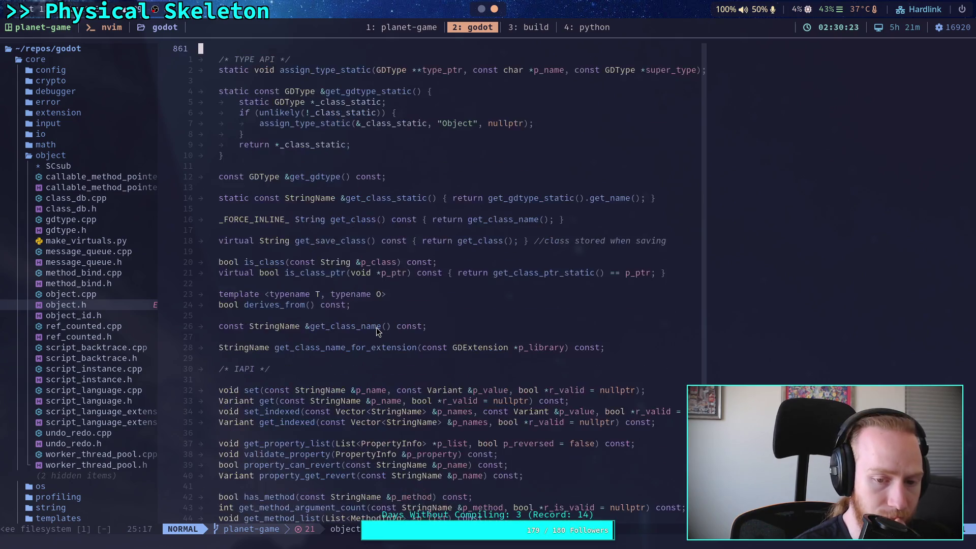
scroll(376, 329, "down", 9)
scroll(376, 332, "down", 1)
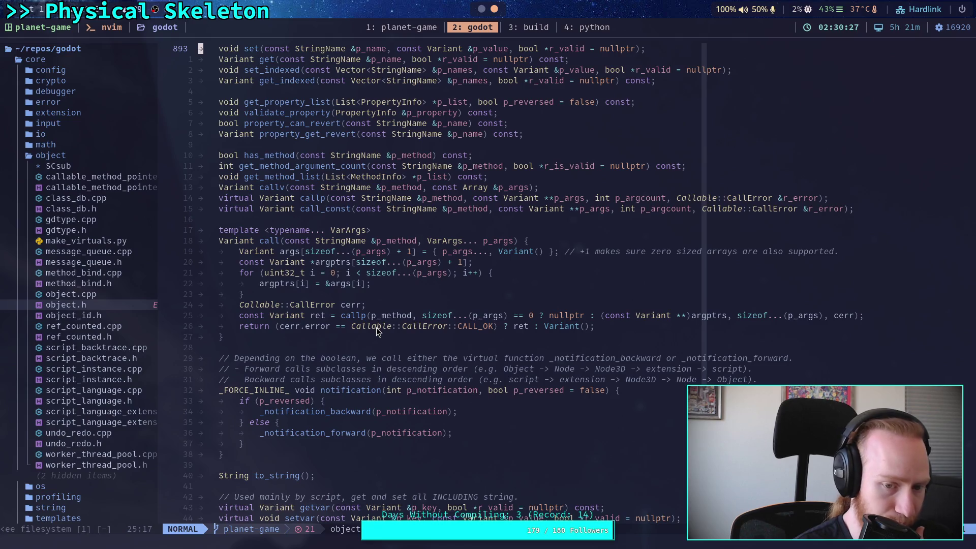
scroll(377, 331, "down", 12)
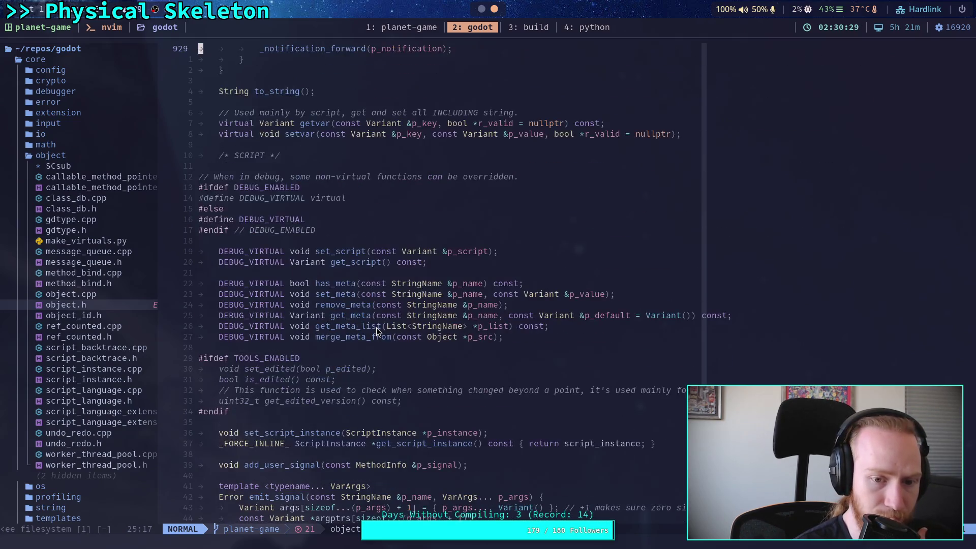
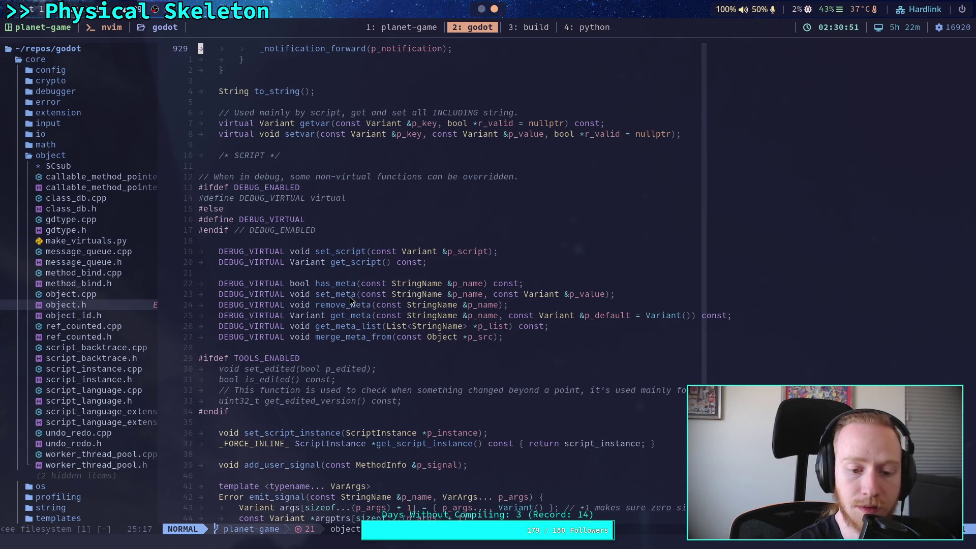
Step: Open object.cpp from Godot's core/object folder in the file tree, replacing object.h
left_click(111, 295)
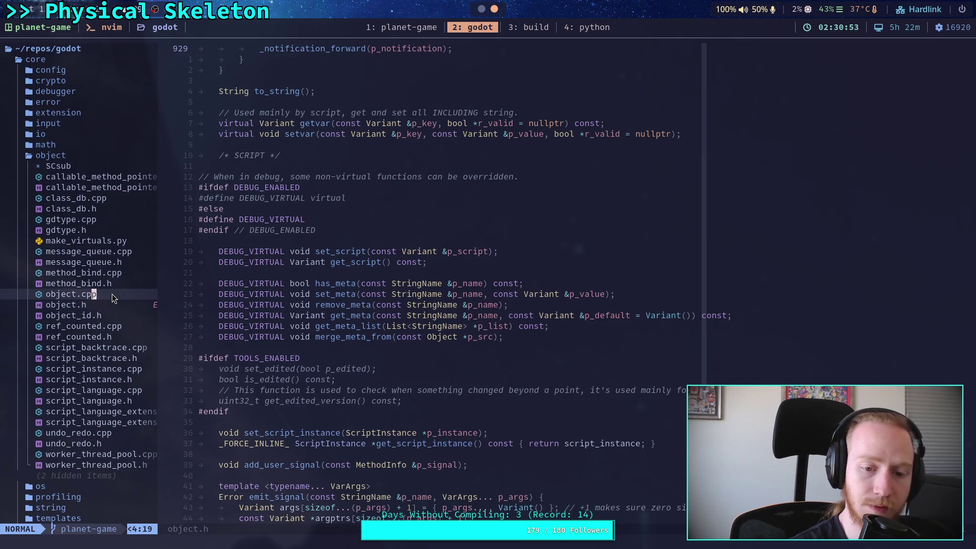
left_click(376, 305)
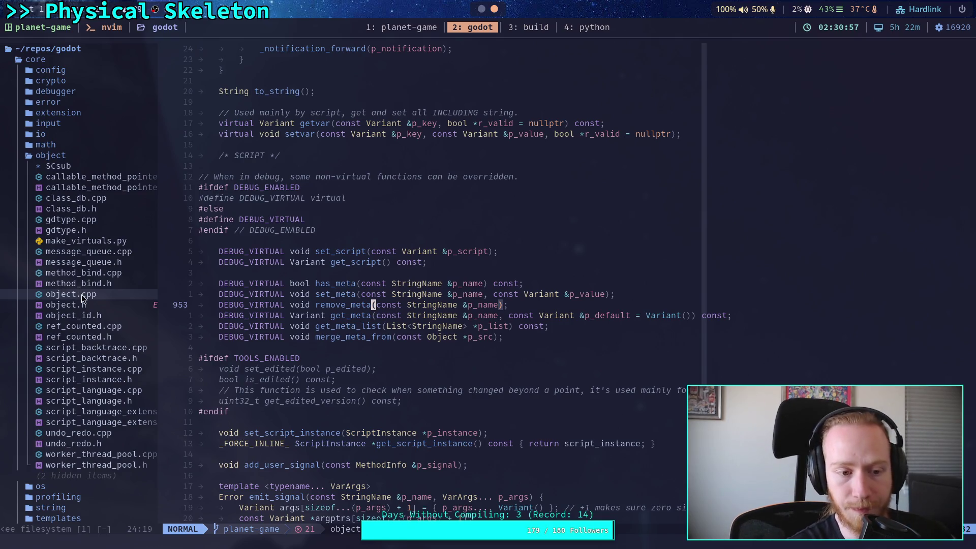
left_click(102, 297)
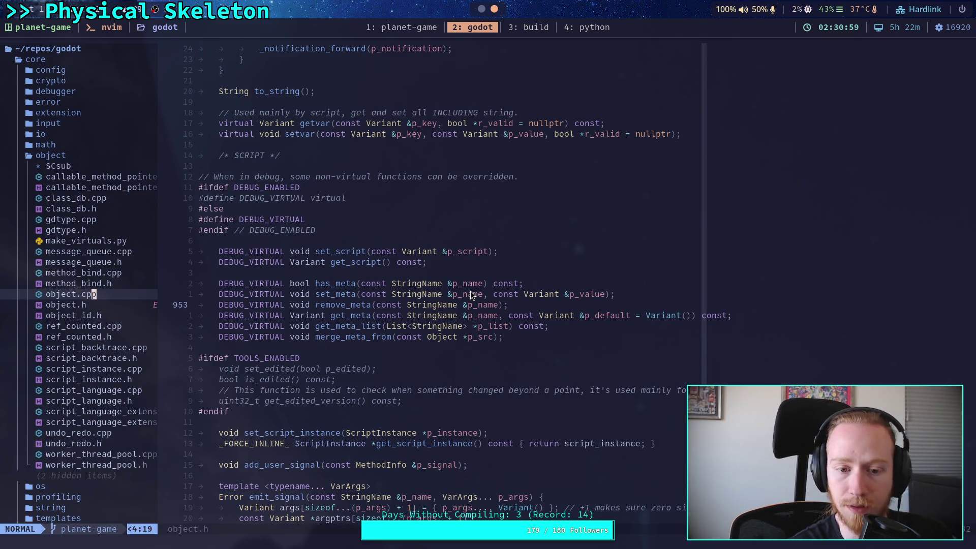
key("Return")
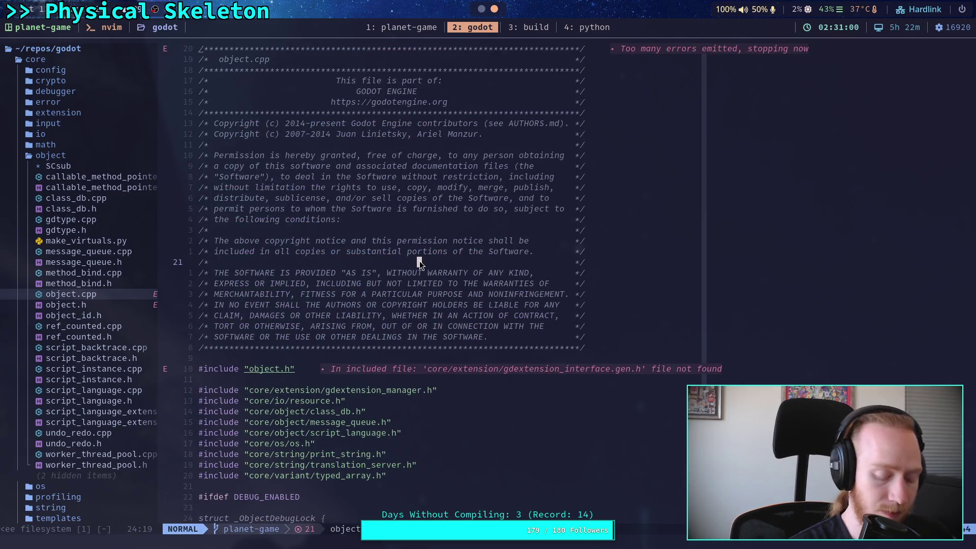
Step: Search /has_meta to jump to the Object::has_meta definition in object.cpp
type("/has")
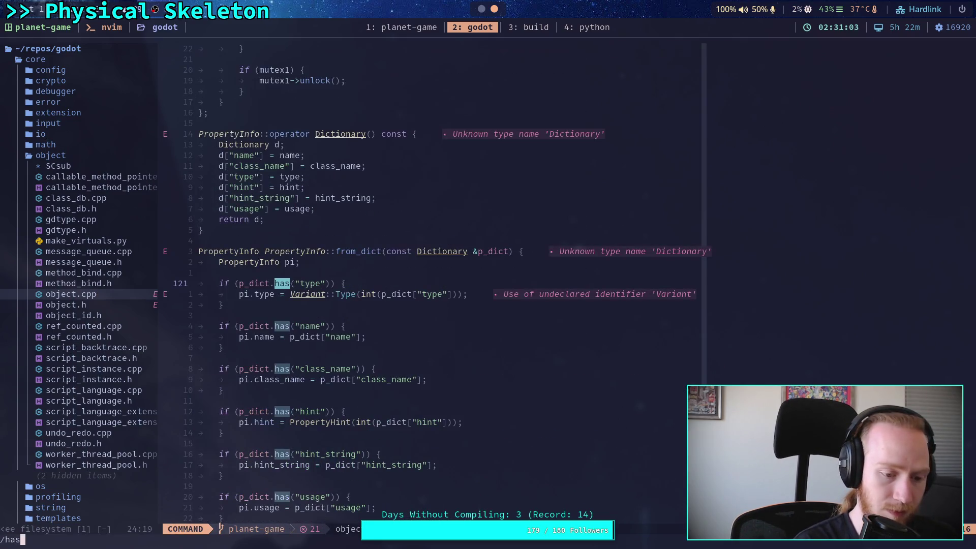
type("_meta")
key("Return")
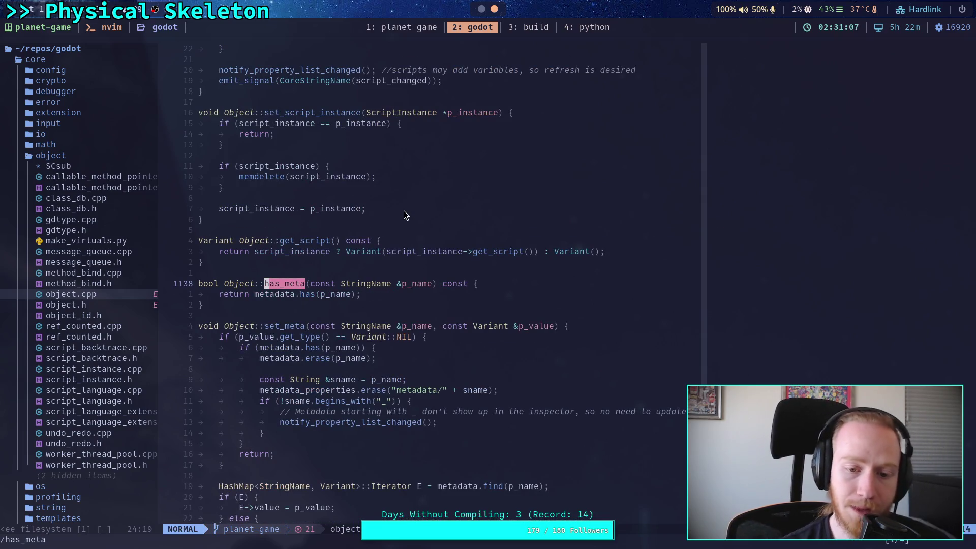
scroll(403, 210, "down", 3)
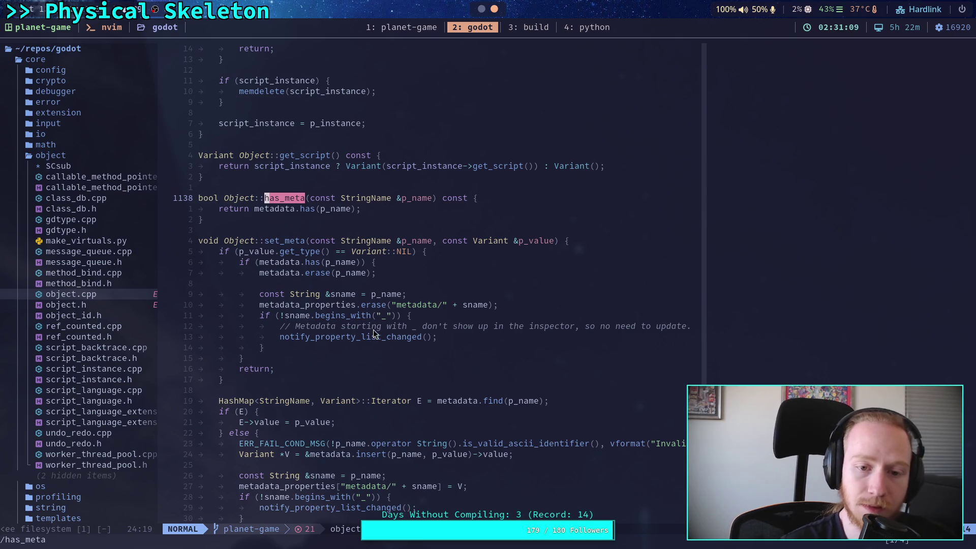
scroll(365, 333, "down", 2)
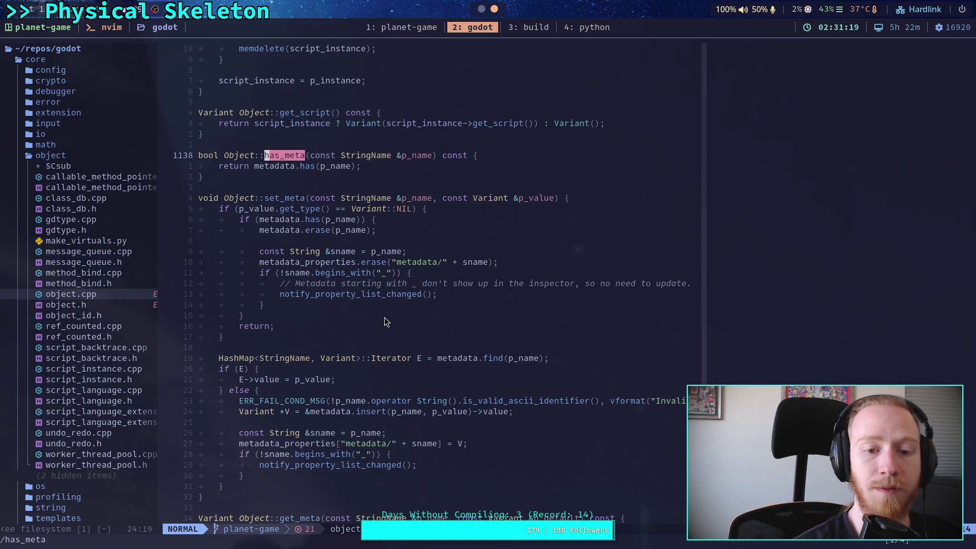
Step: Select set_meta's metadata erase lines, from the metadata_properties erase through the begins_with check
left_click_drag(263, 262, 499, 261)
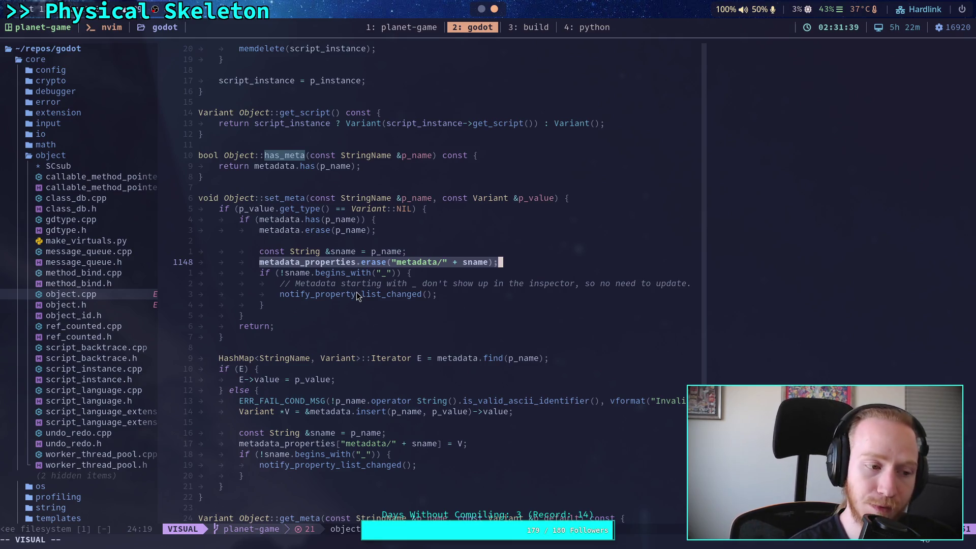
scroll(304, 326, "down", 1)
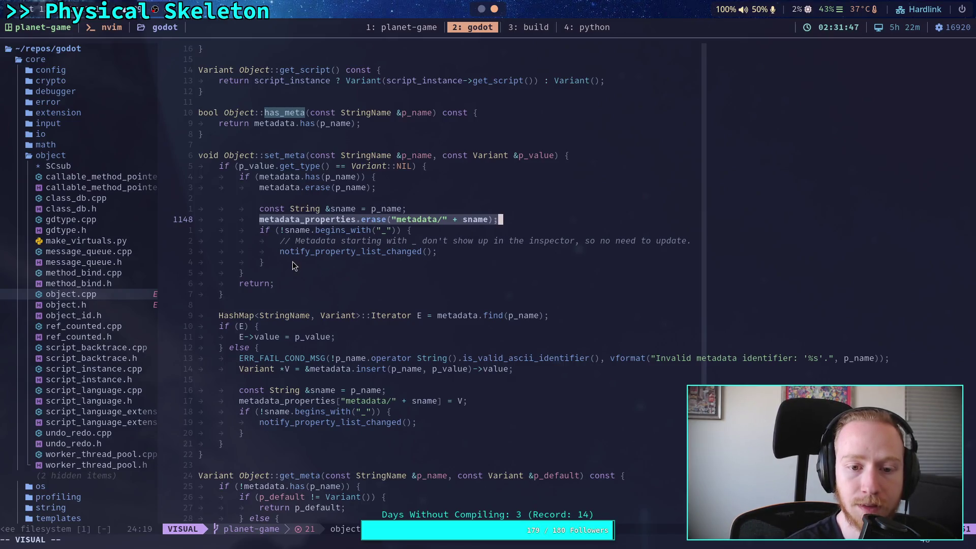
mouse_move(282, 229)
left_mouse_down()
mouse_move(396, 230)
mouse_move(279, 232)
mouse_move(395, 254)
left_mouse_up()
left_click_drag(297, 211, 334, 251)
left_click_drag(267, 211, 324, 269)
left_click(324, 269)
mouse_move(319, 217)
left_mouse_down()
mouse_move(273, 211)
mouse_move(353, 222)
left_mouse_up()
mouse_move(278, 220)
left_mouse_down()
mouse_move(239, 167)
mouse_move(298, 167)
left_mouse_up()
left_click(267, 192)
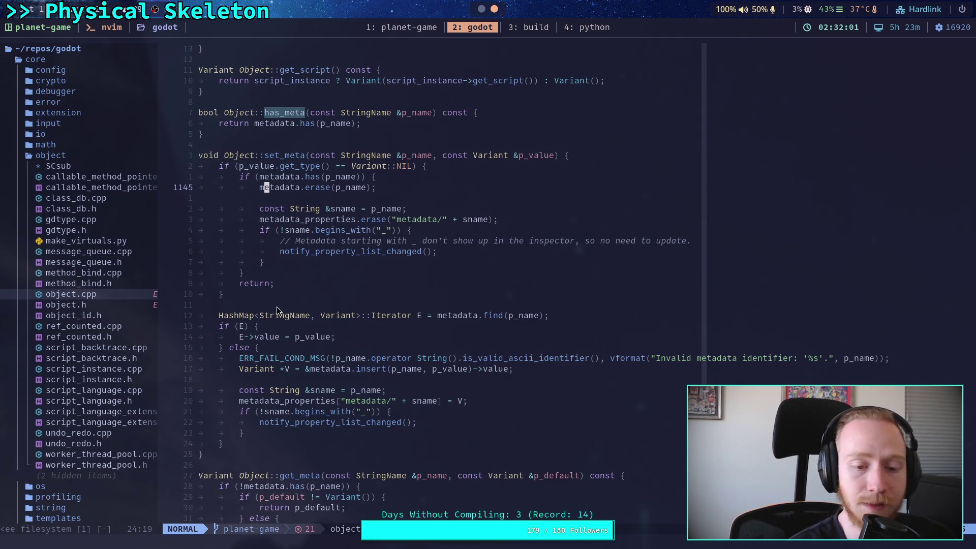
Step: Read down through set_meta's HashMap lookup to the blank line after the insert call
left_click(305, 306)
scroll(319, 304, "down", 3)
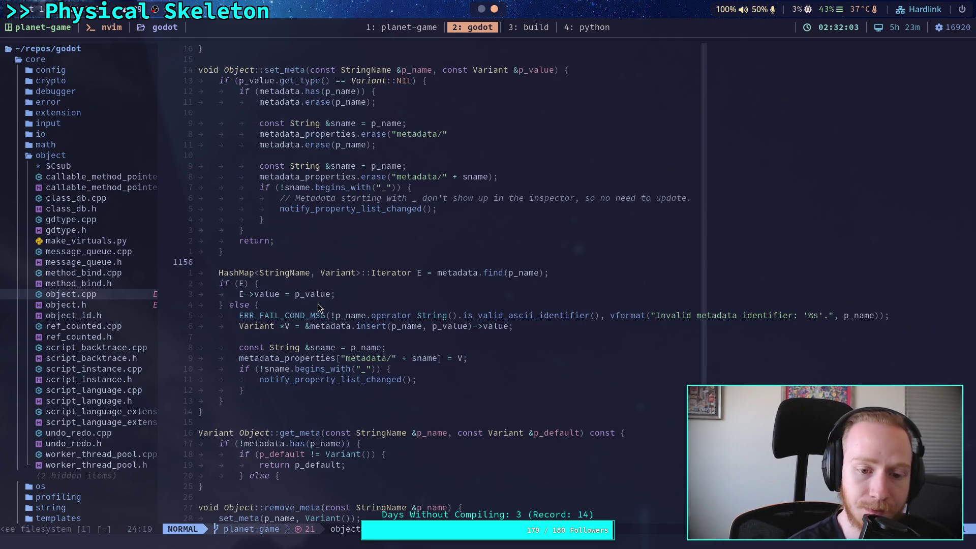
scroll(318, 303, "down", 1)
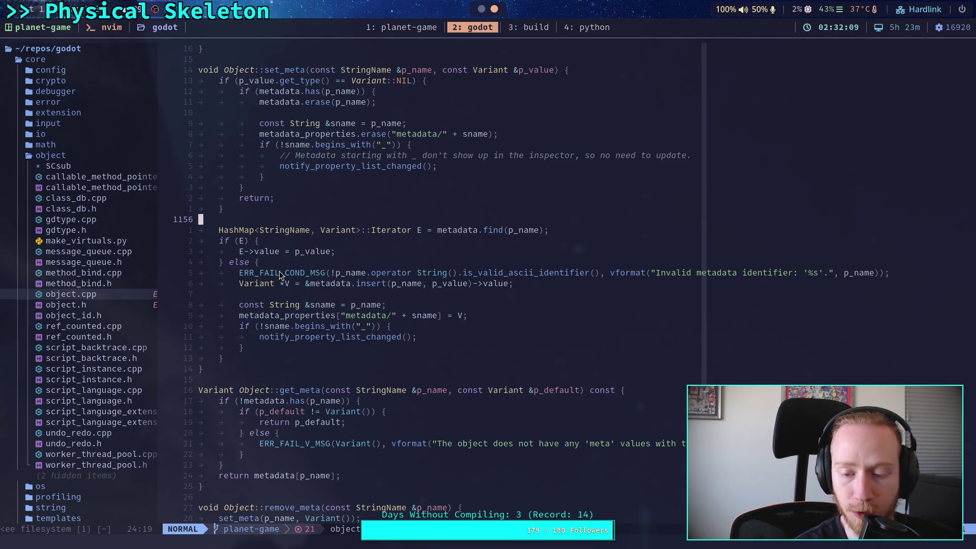
left_click(270, 291)
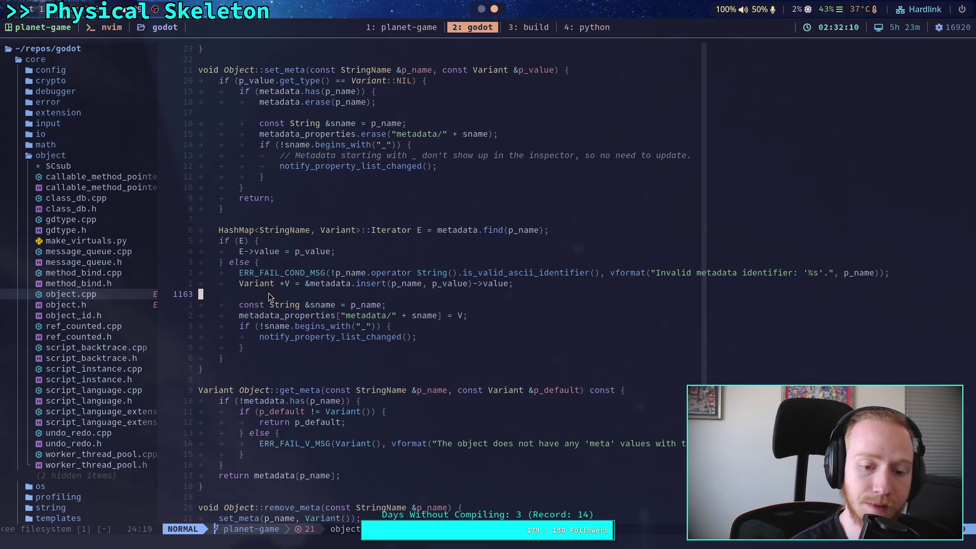
scroll(269, 292, "down", 4)
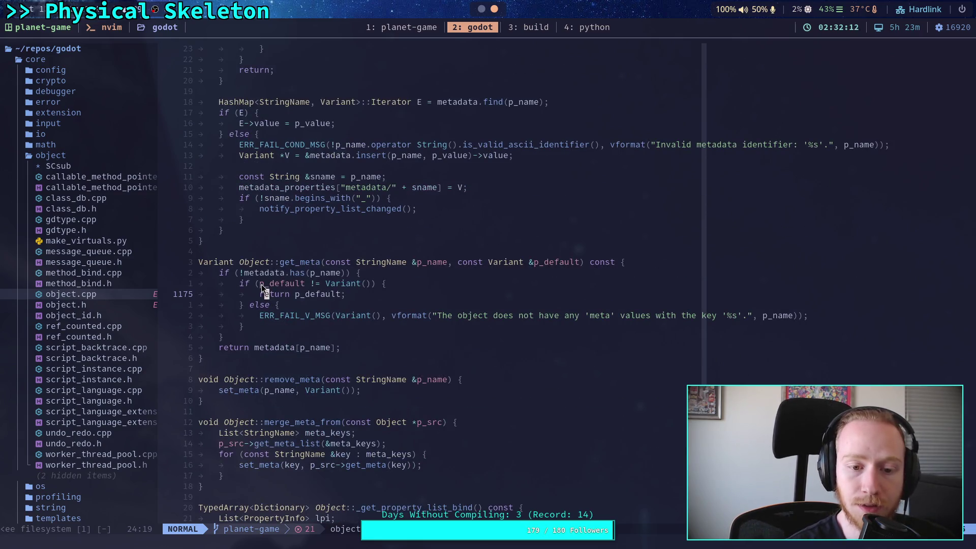
left_click_drag(244, 272, 337, 272)
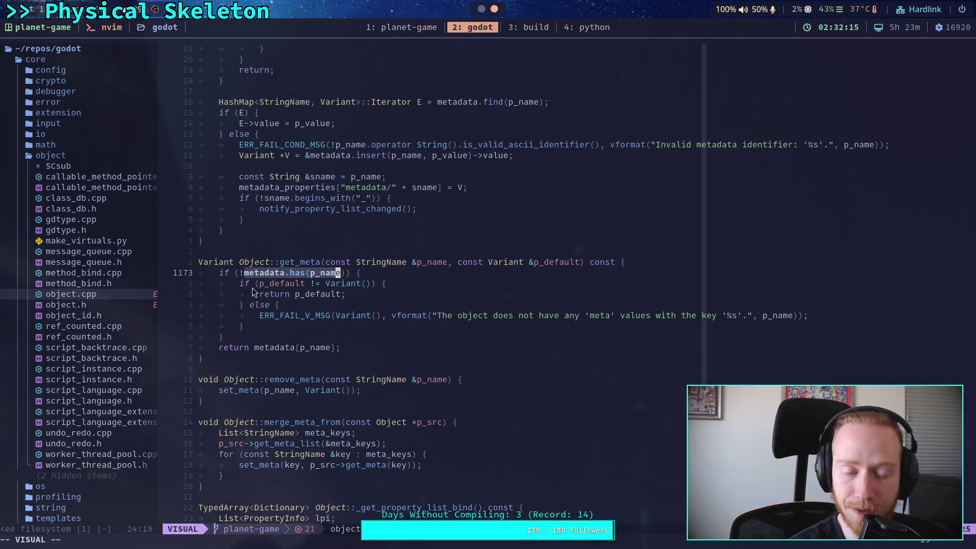
left_click_drag(256, 283, 335, 286)
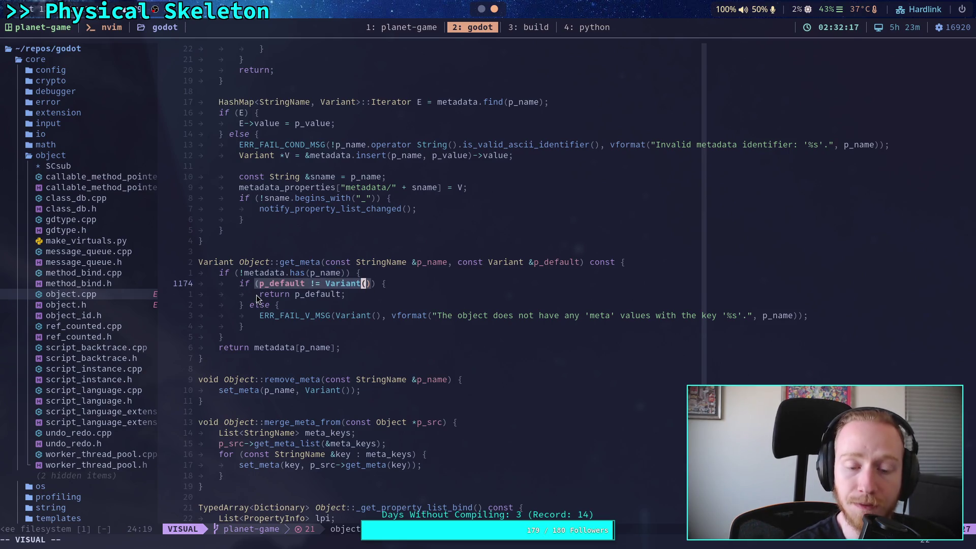
left_click_drag(330, 283, 373, 284)
left_click_drag(278, 295, 345, 294)
mouse_move(259, 315)
left_mouse_down()
mouse_move(654, 312)
mouse_move(657, 325)
left_mouse_up()
left_click(478, 321)
left_click_drag(354, 315, 262, 315)
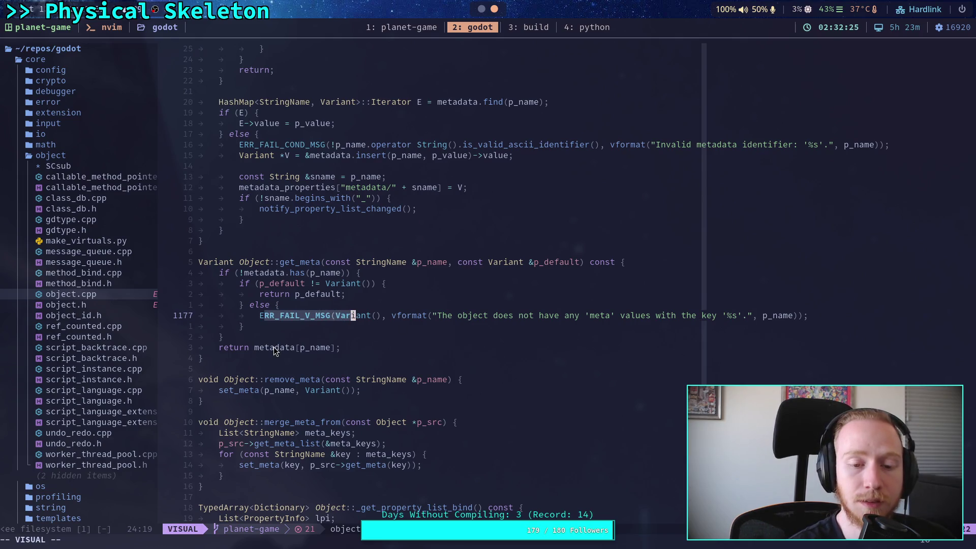
left_click_drag(273, 347, 219, 346)
left_click(322, 347)
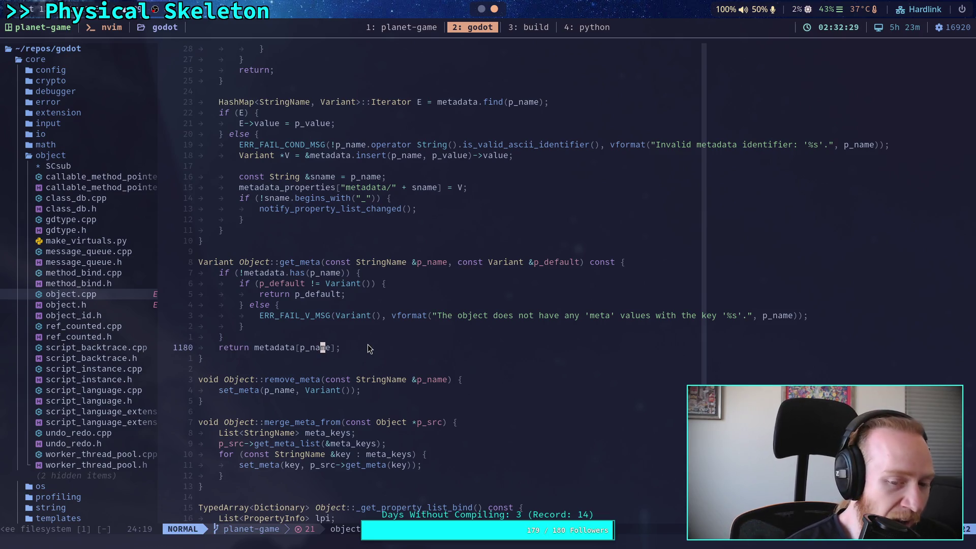
scroll(367, 349, "down", 2)
scroll(368, 348, "down", 2)
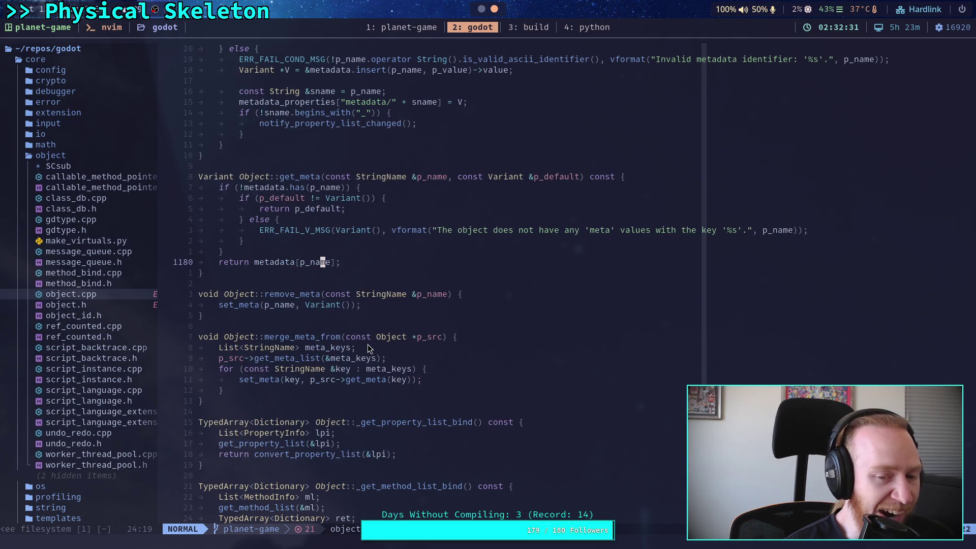
scroll(368, 349, "up", 10)
scroll(367, 348, "down", 8)
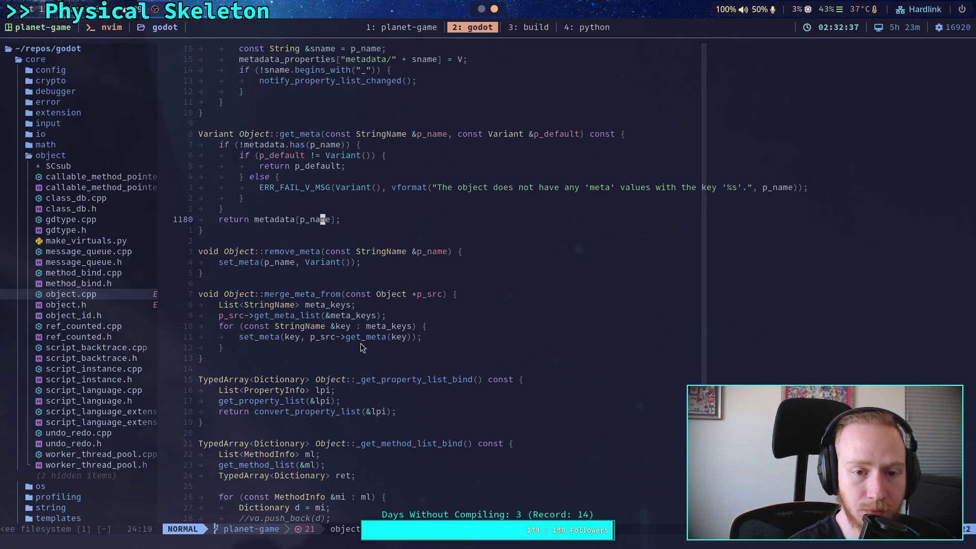
scroll(362, 347, "up", 7)
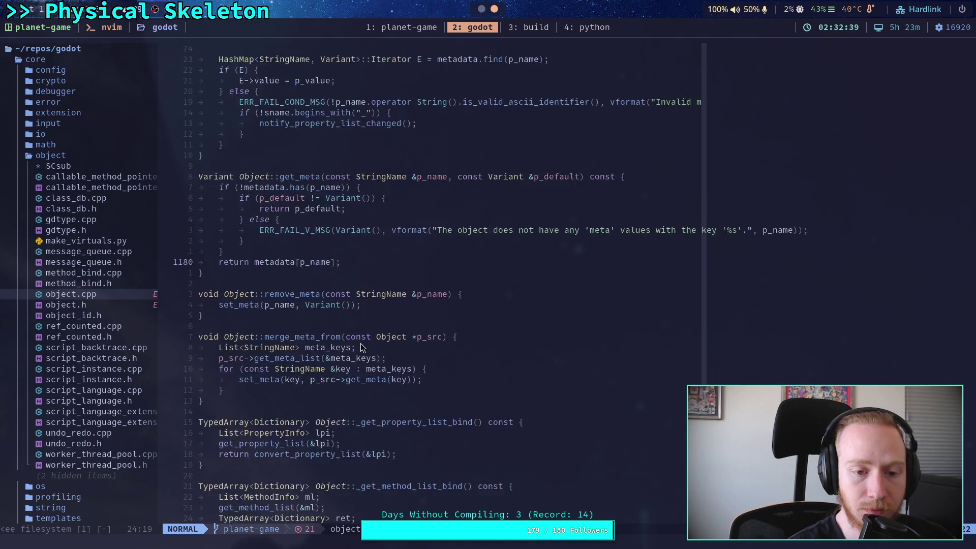
scroll(361, 347, "up", 2)
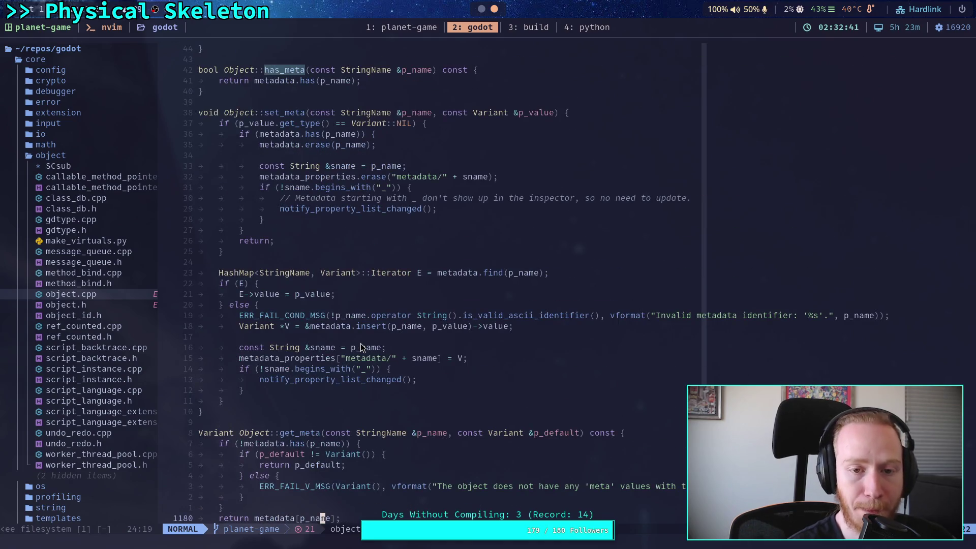
left_click(361, 348)
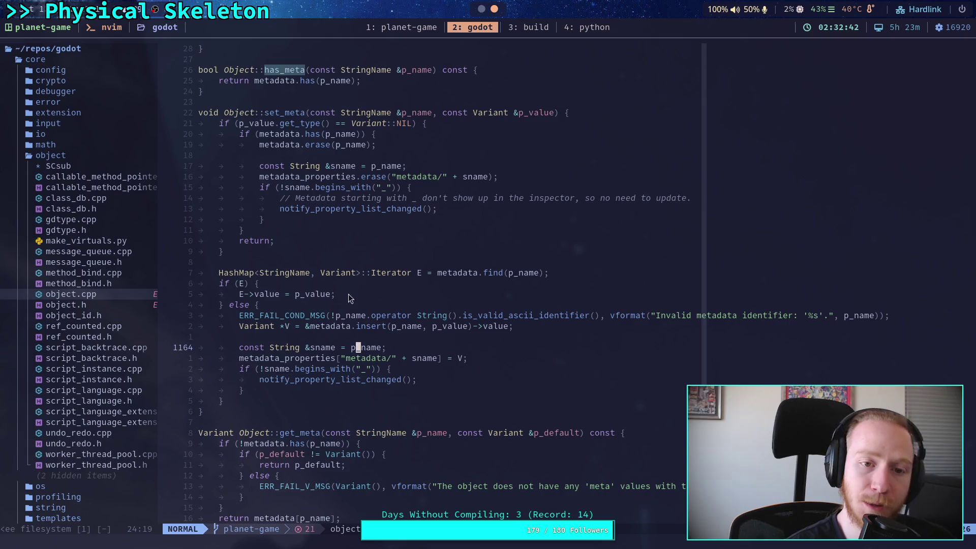
scroll(329, 290, "down", 3)
mouse_move(235, 359)
left_mouse_down()
mouse_move(293, 384)
mouse_move(281, 390)
left_mouse_up()
left_click(273, 404)
left_click_drag(244, 432, 338, 433)
left_click_drag(240, 369, 301, 369)
left_click_drag(256, 433, 341, 433)
left_click(356, 422)
Step: Switch to the Godot editor and select the META_BREAK_FORCE constant near the top of part_3d.gd
key("super+1")
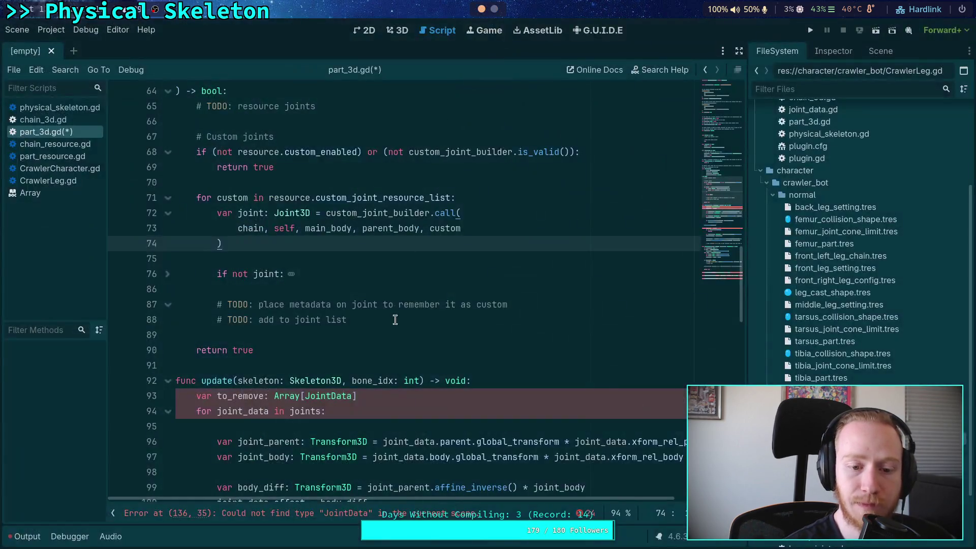
left_click(426, 261)
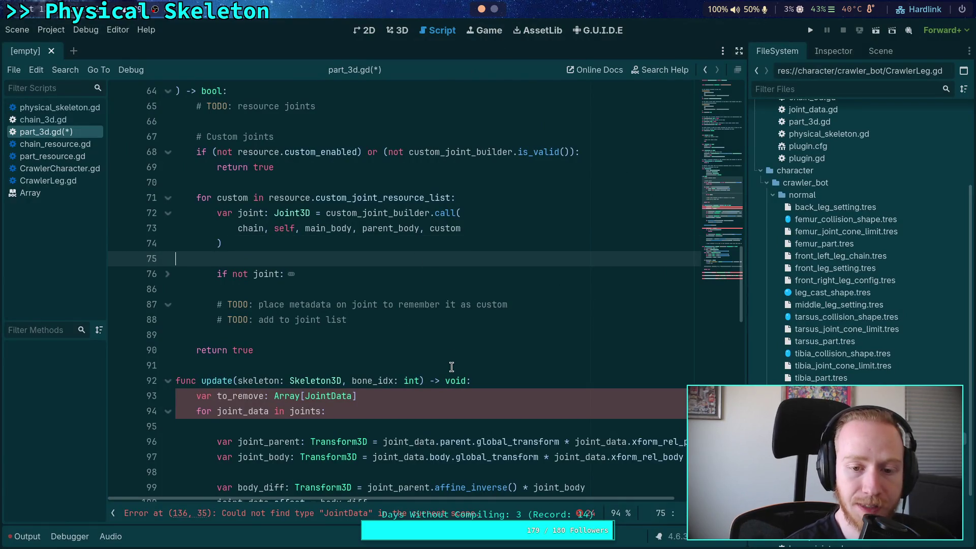
scroll(465, 350, "up", 15)
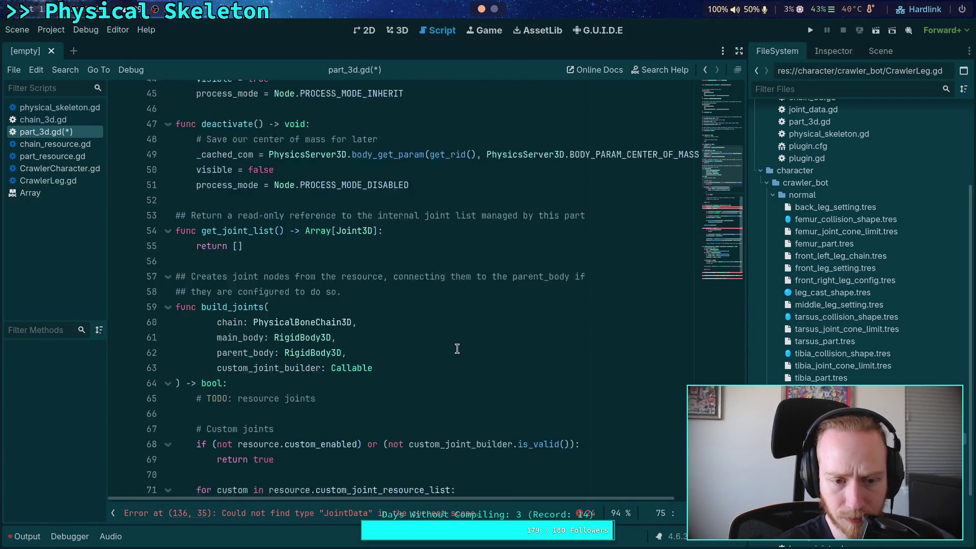
scroll(467, 323, "up", 3)
left_click_drag(489, 137, 155, 142)
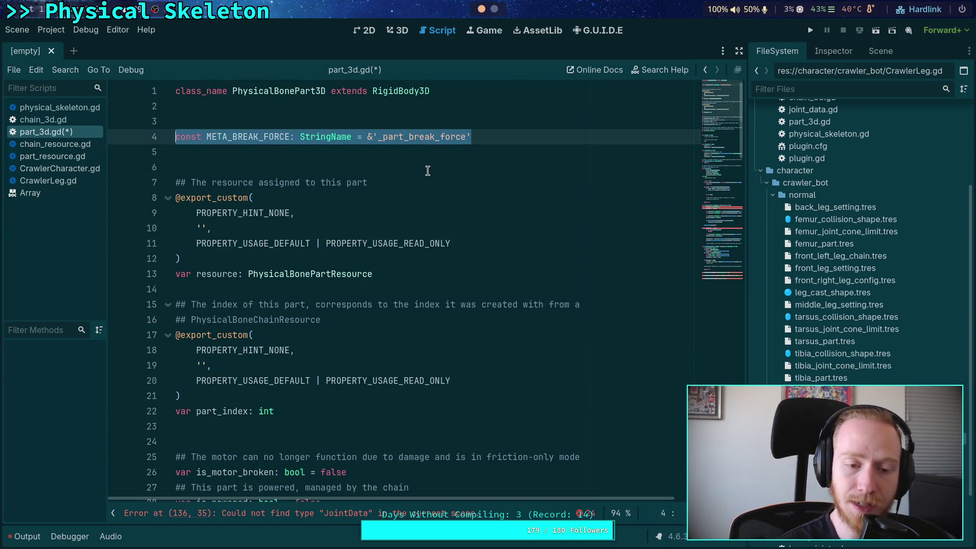
left_click(284, 152)
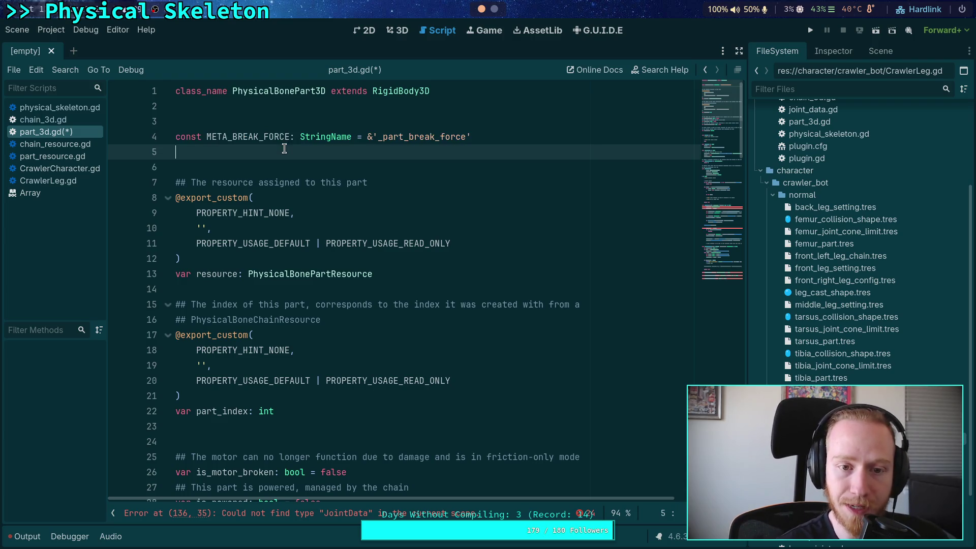
Step: Scroll through part_3d.gd's joint-building code around lines 91–95
scroll(363, 356, "down", 20)
left_click(363, 375)
scroll(363, 373, "down", 1)
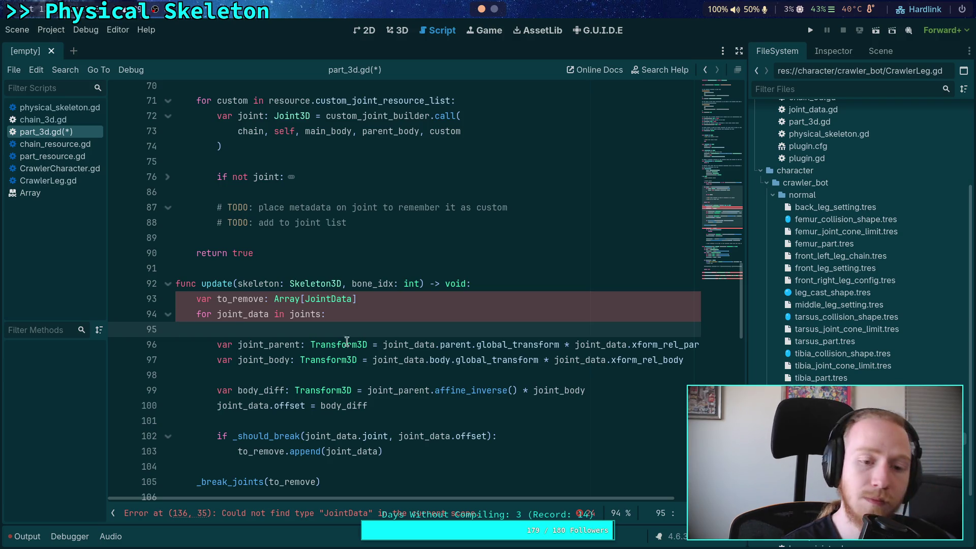
left_click(346, 271)
scroll(353, 294, "up", 4)
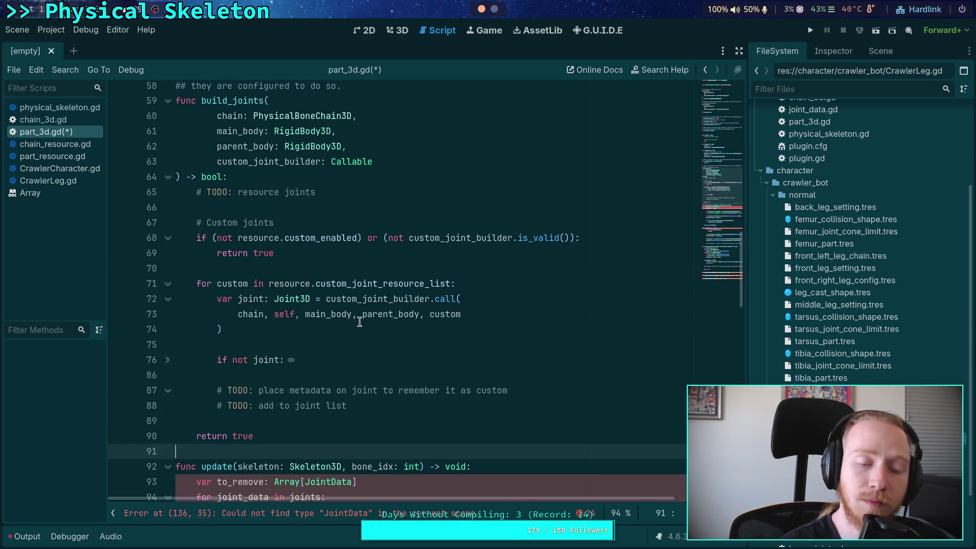
scroll(360, 321, "up", 9)
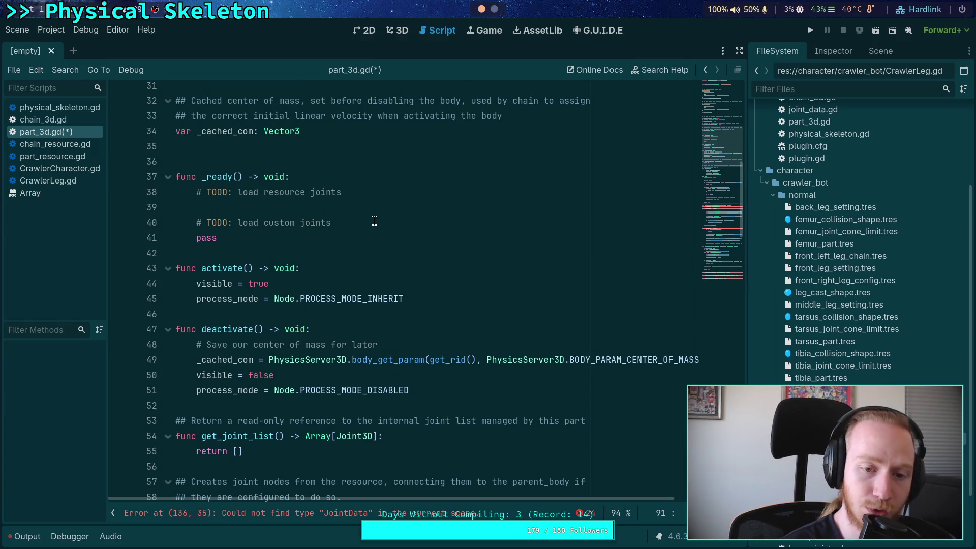
Step: Save part_3d.gd with Ctrl+S from the load custom joints TODO line
left_click(374, 222)
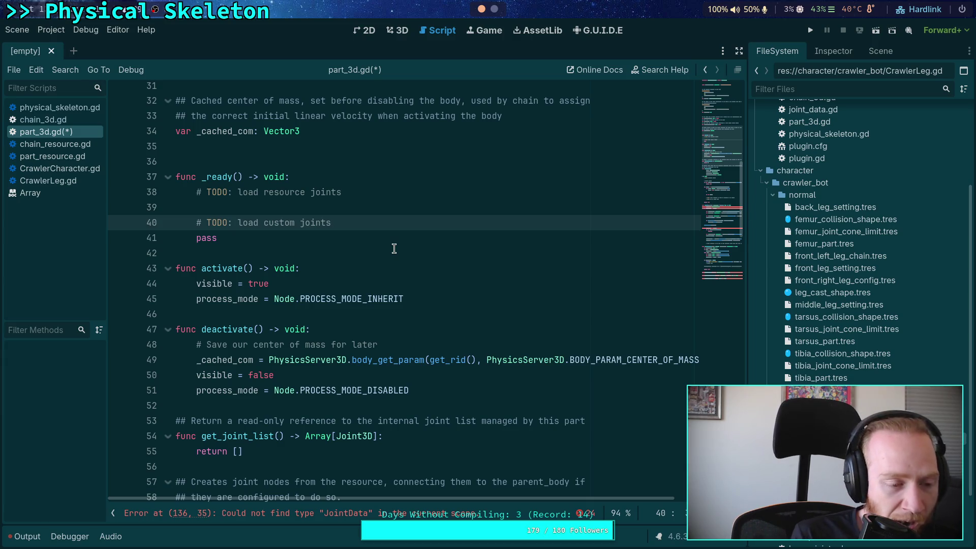
key("ctrl+s")
scroll(411, 259, "down", 9)
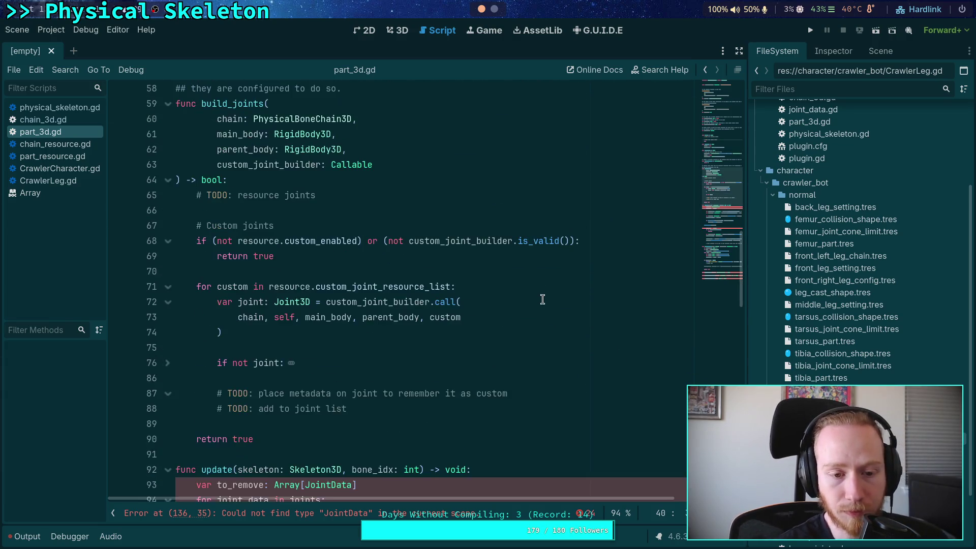
scroll(397, 280, "up", 3)
Step: Review build_joints and update, ending on blank line 91 above update
scroll(391, 297, "down", 7)
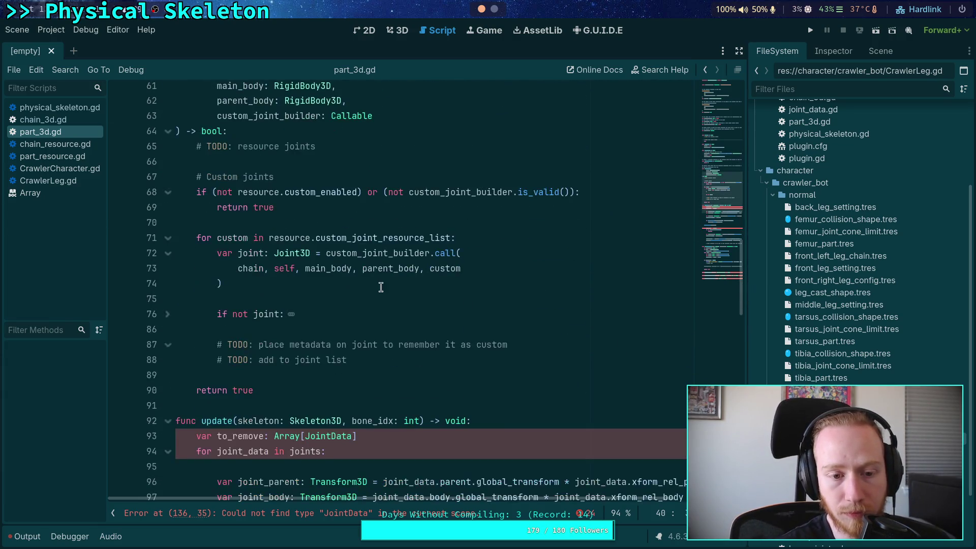
scroll(391, 299, "down", 7)
scroll(401, 300, "up", 3)
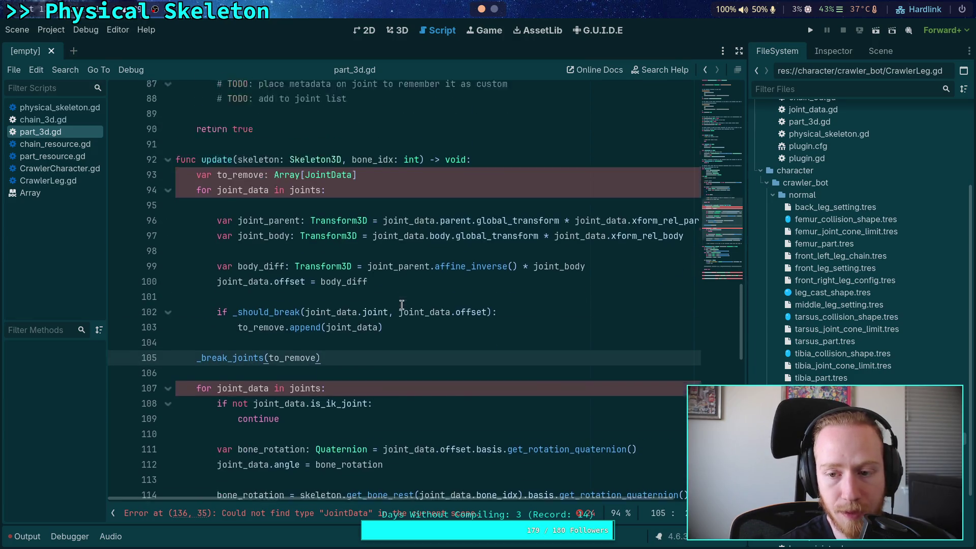
left_click(343, 224)
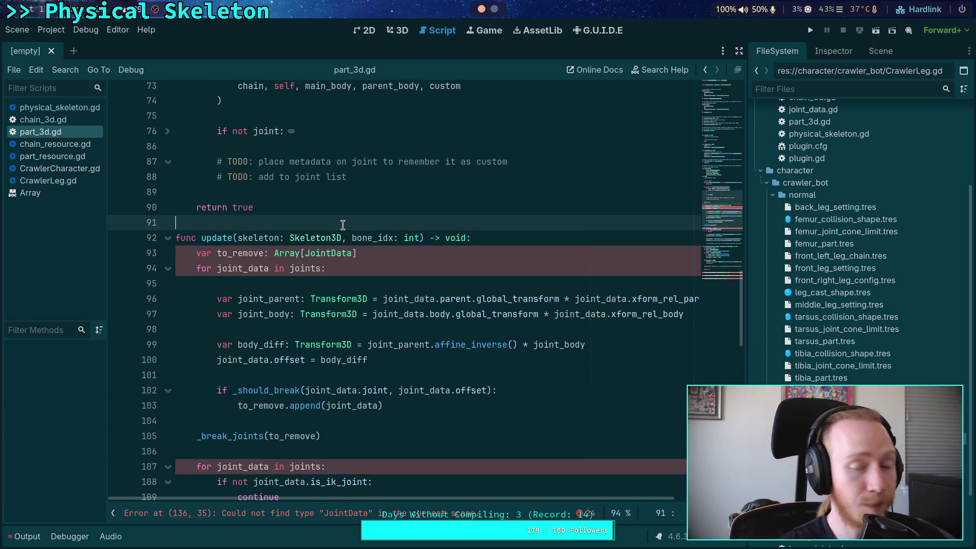
mouse_move(264, 352)
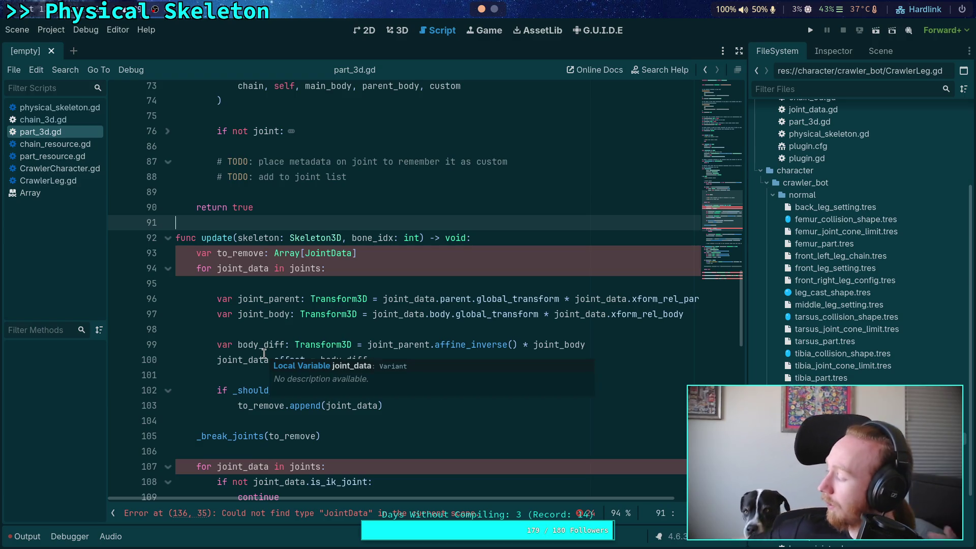
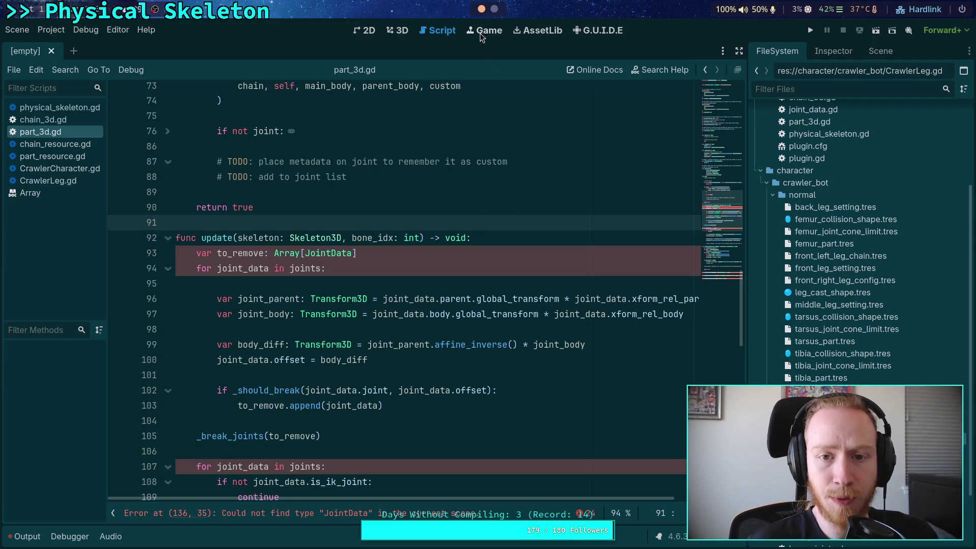
Step: Switch from the Godot script editor to the planet-game terminal shell
left_click(493, 8)
left_click(414, 27)
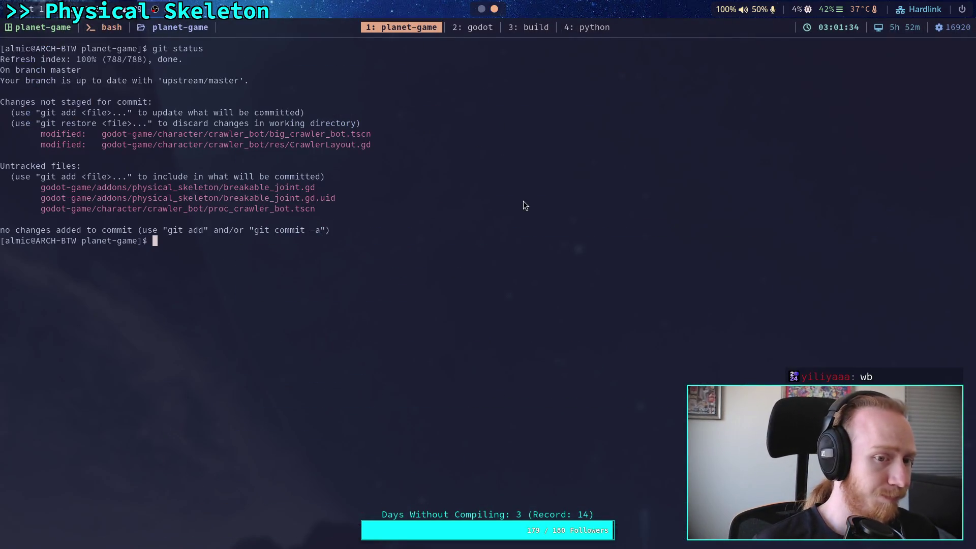
Step: Check git status and read through the chain_3d.gd diff
type("git status")
key("Return")
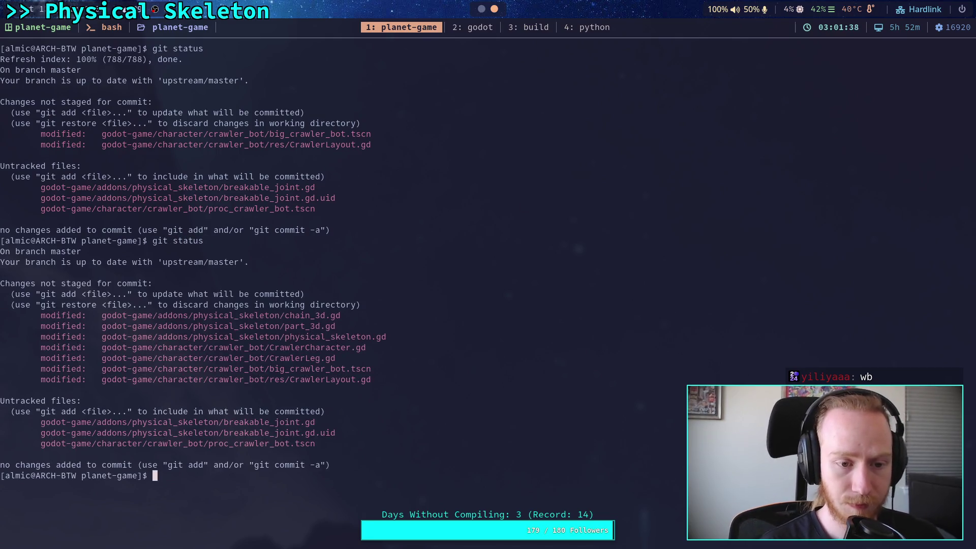
type("git ")
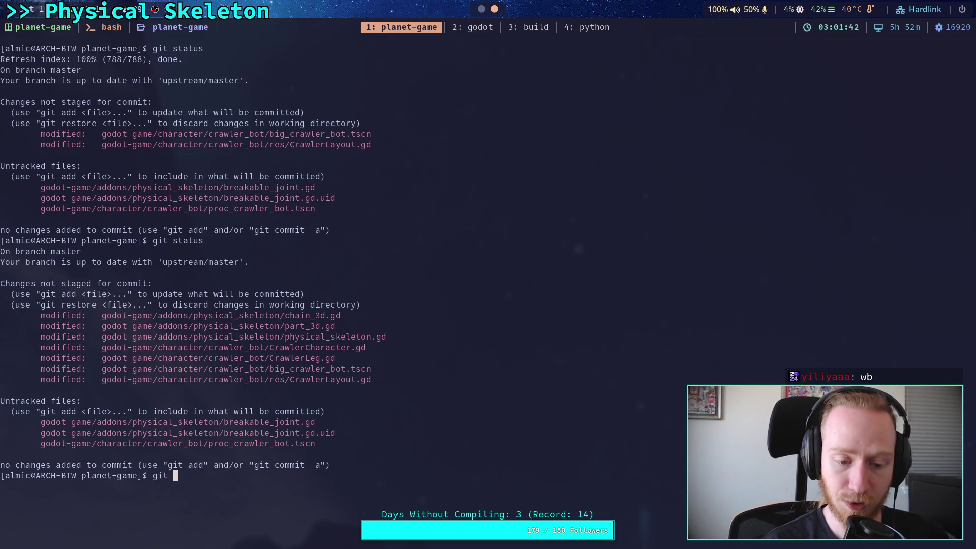
type("diff")
key("Return")
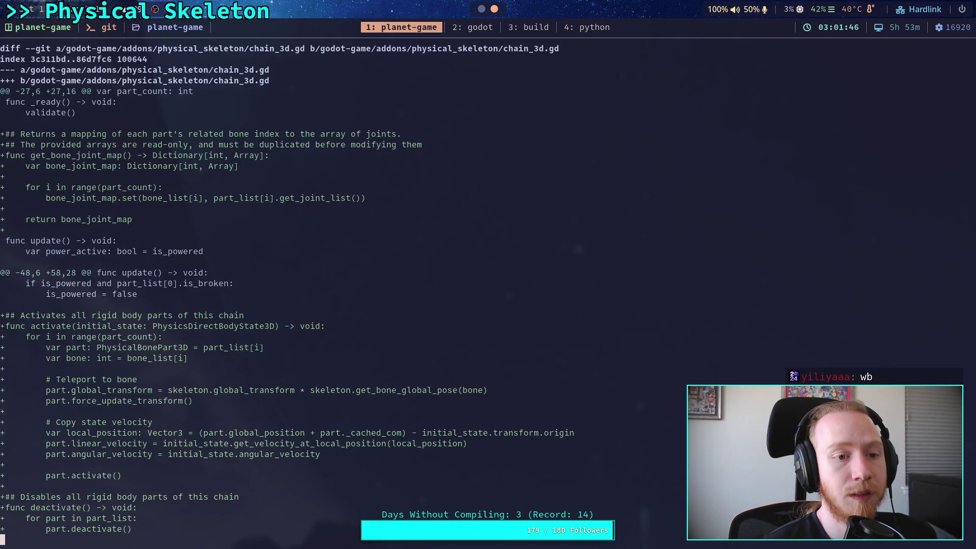
key("j")
scroll(376, 292, "down", 8)
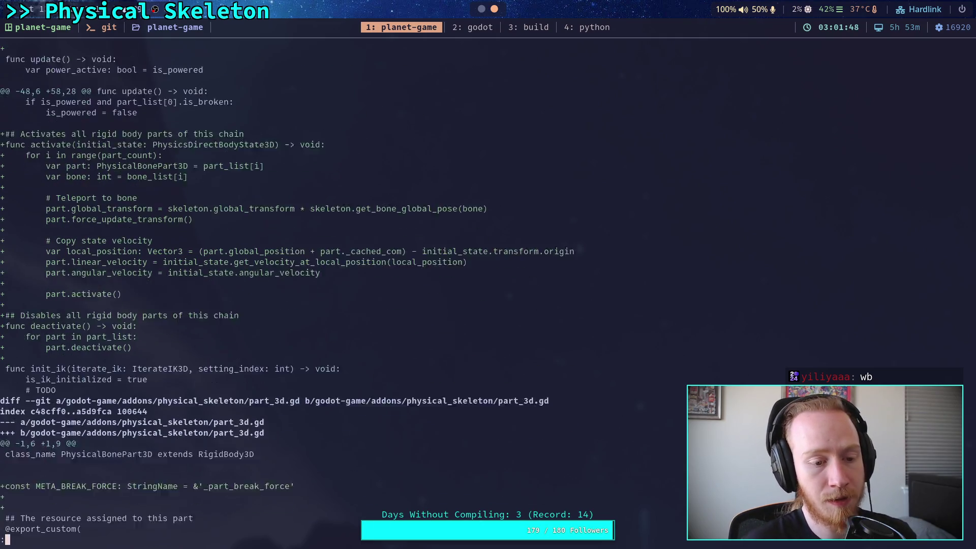
scroll(376, 292, "up", 8)
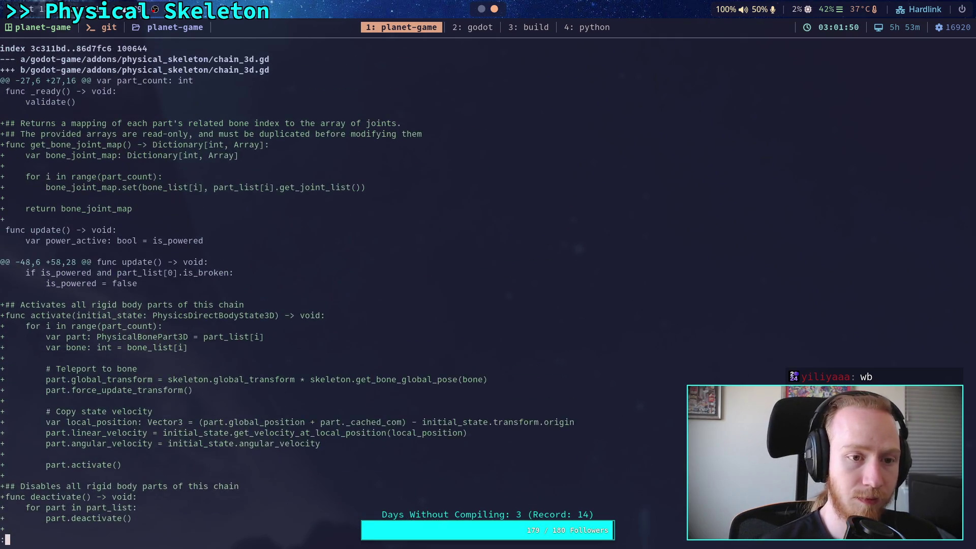
Step: Stage godot-game/addons/physical_skeleton/chain_3d.gd with git add
type("qgit add g")
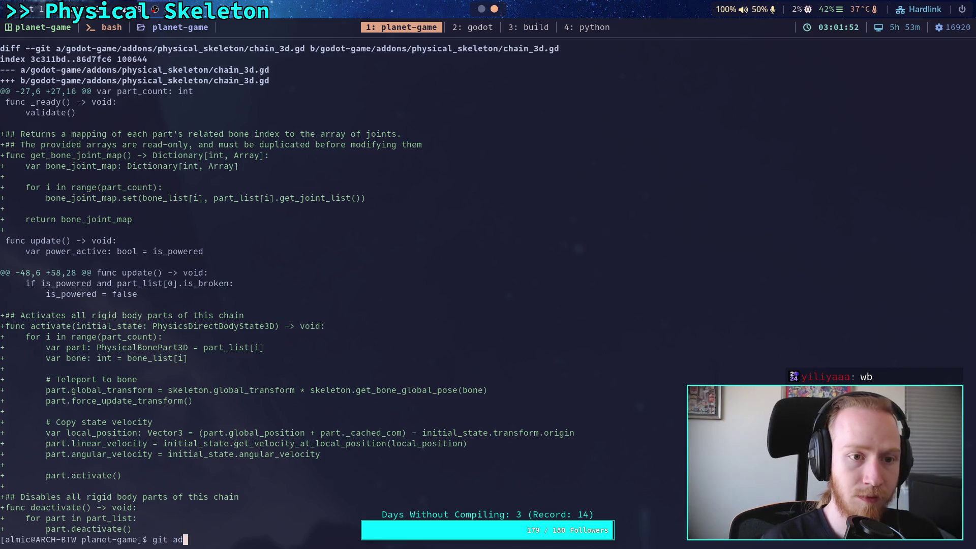
type("odot-game/addons/physical_skeleton/c")
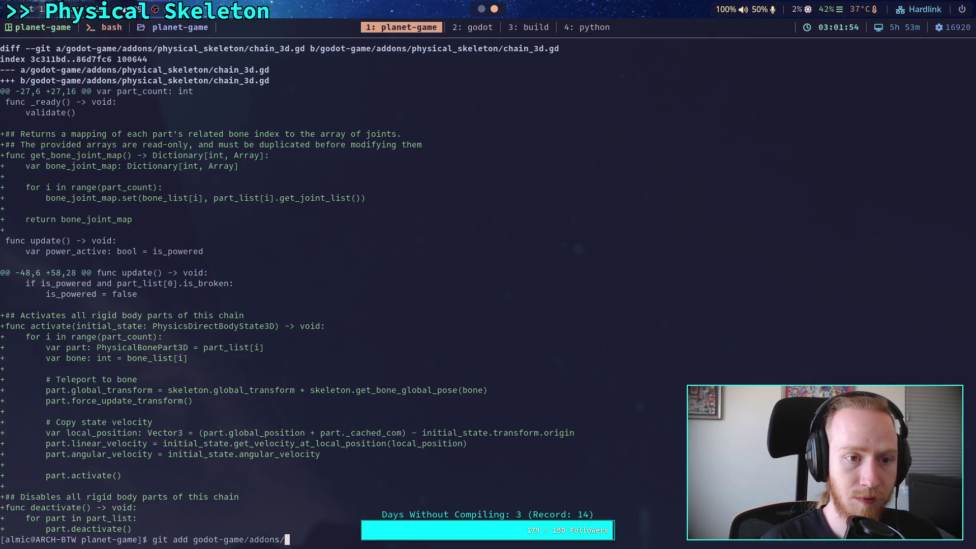
key("Tab")
key("Return")
Step: Review the remaining unstaged part_3d.gd changes, including activate, deactivate and build_joints
type("git diff")
key("Return")
key("Down")
key("Down")
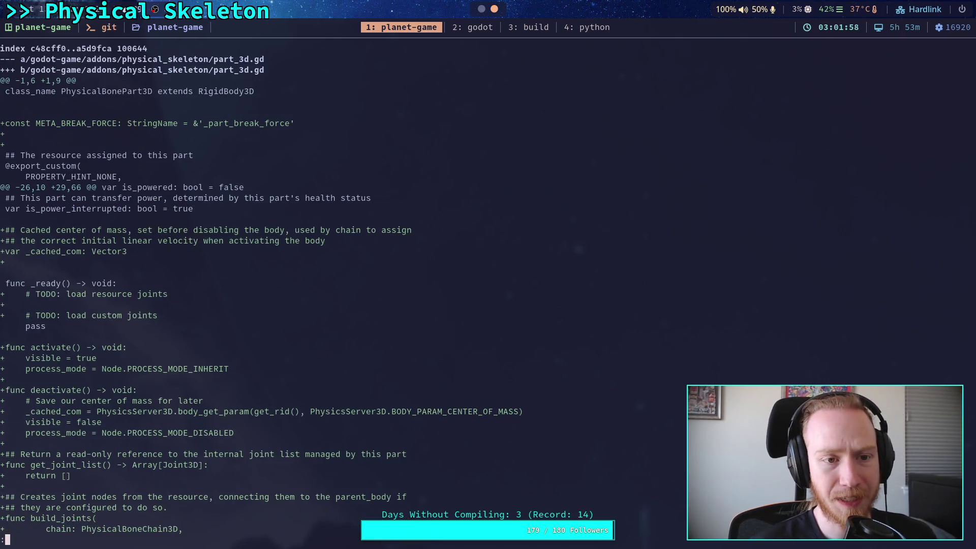
key("Down")
key("Down")
key("Down")
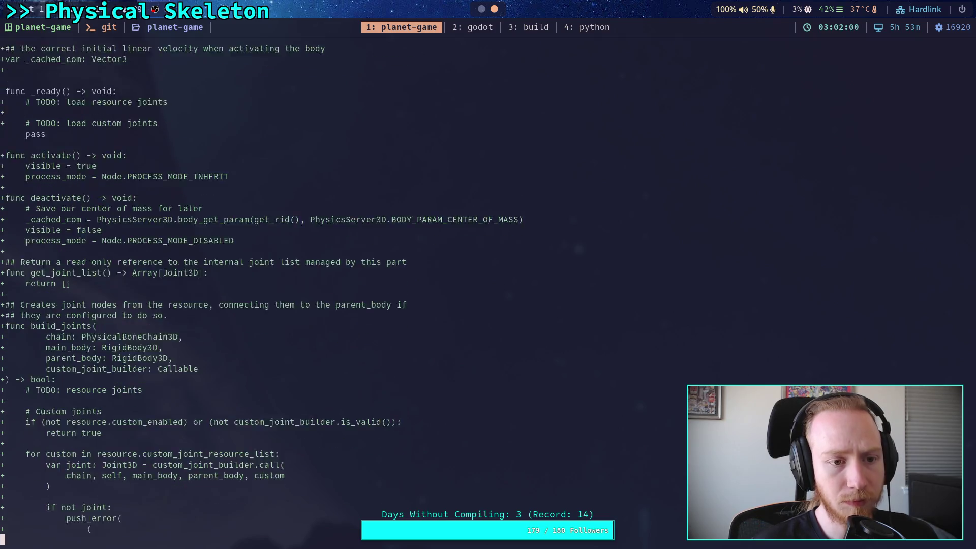
key("Down")
key("Down")
key("Down")
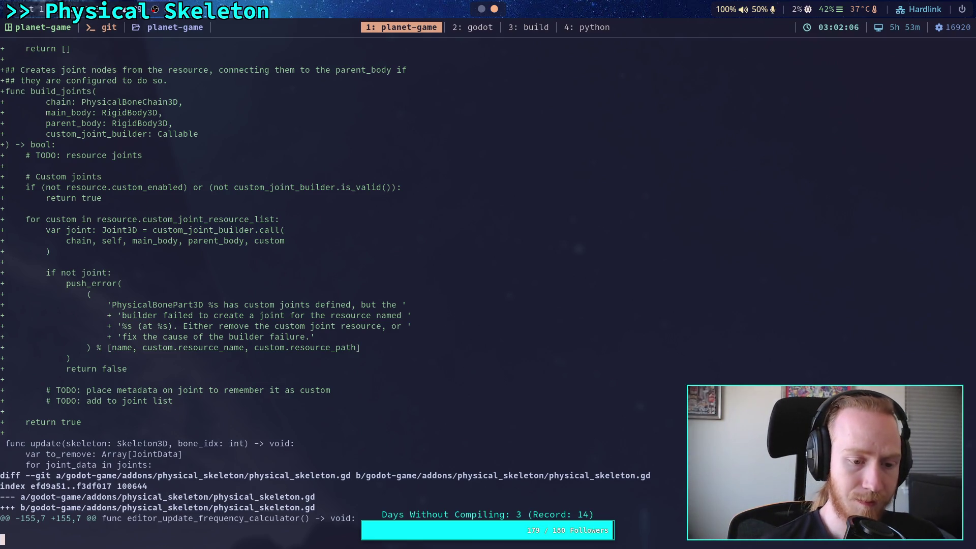
key("Up")
key("Up")
key("Up")
key("Up")
key("Up")
key("Up")
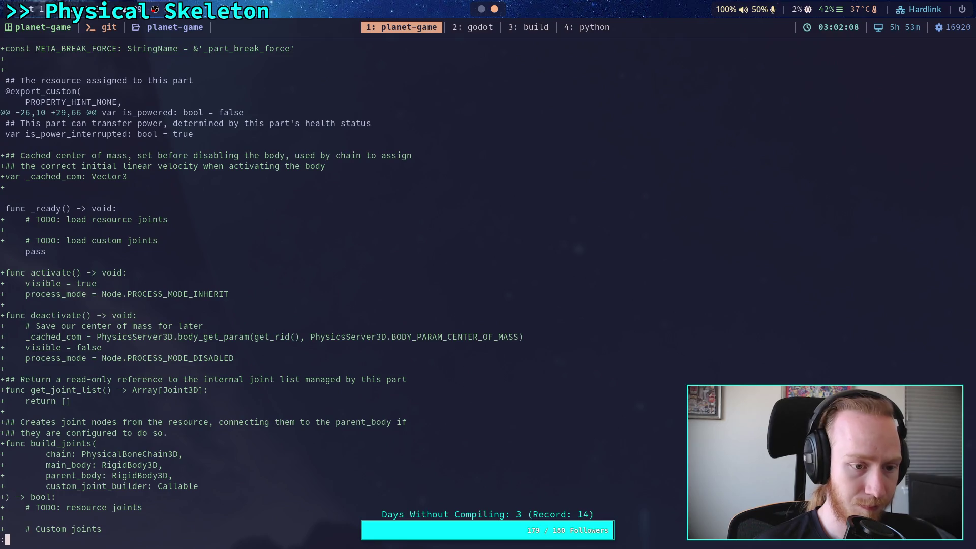
Step: Stage the physical_skeleton addon's part_3d.gd with git add
type("qgit add godot-game/a")
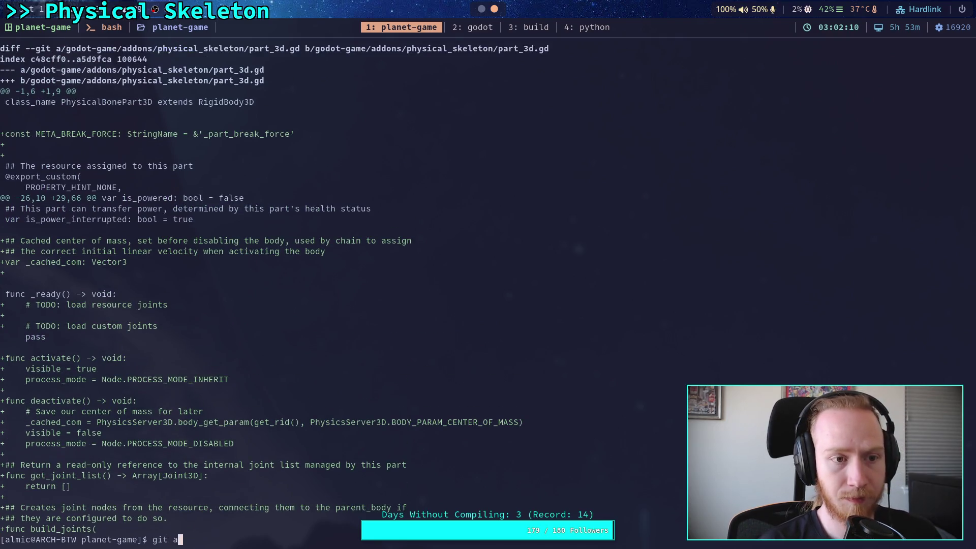
key("Tab")
type("p")
key("Tab")
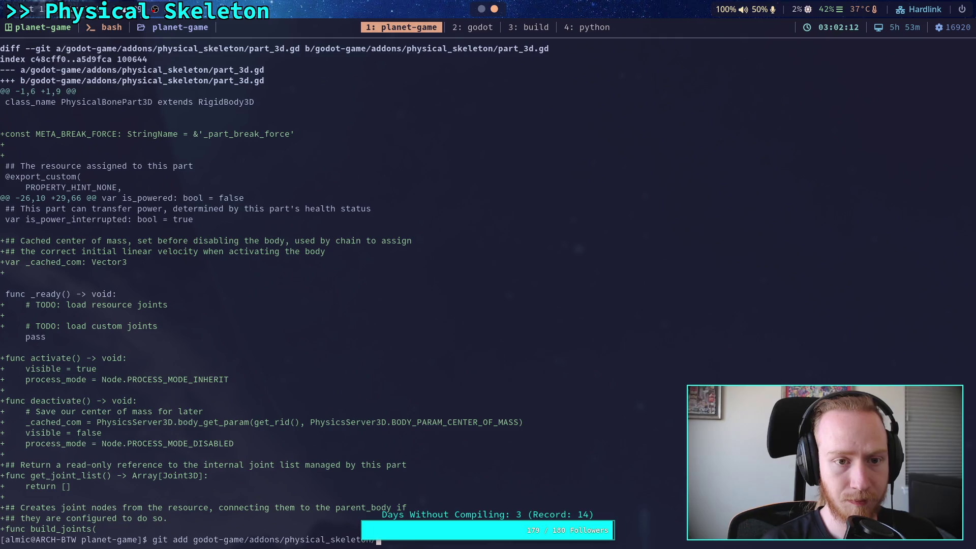
type("p")
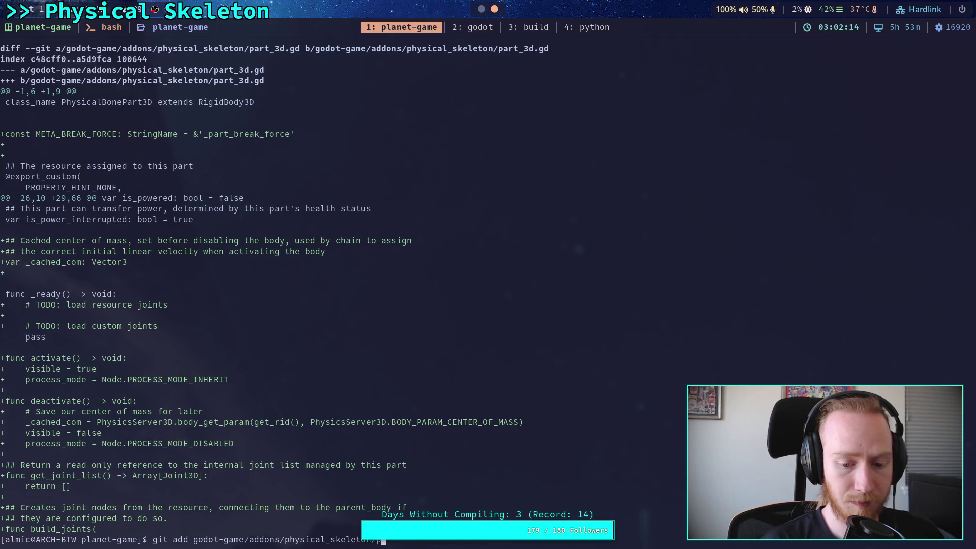
key("Tab")
key("Tab")
type("a")
key("Tab")
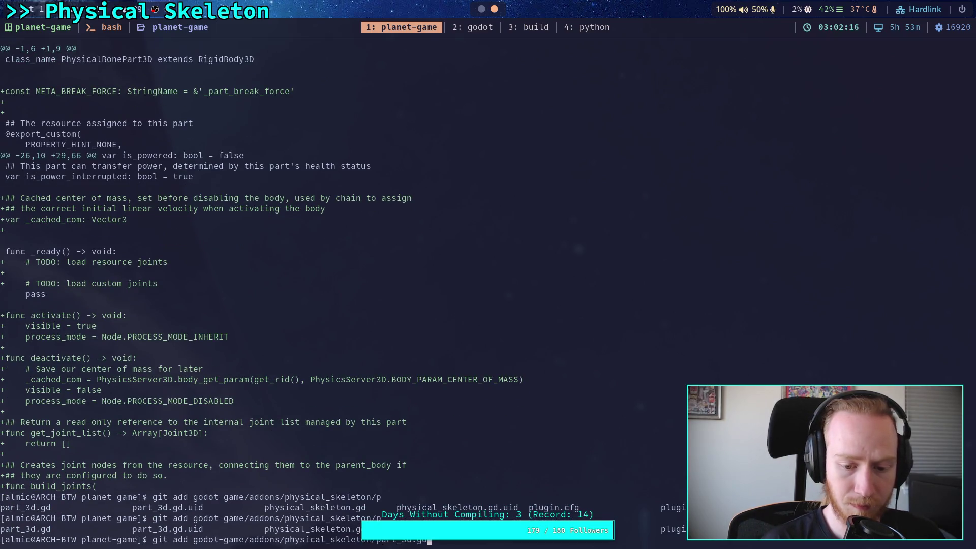
key("Return")
Step: Show the remaining unstaged diff and read the physical_skeleton.gd activate_bodies changes
type("git diff")
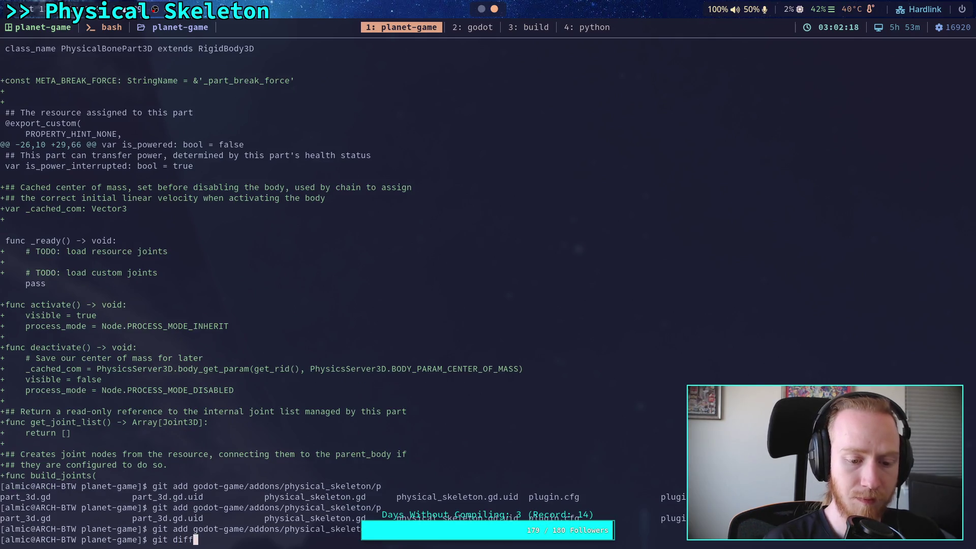
key("Return")
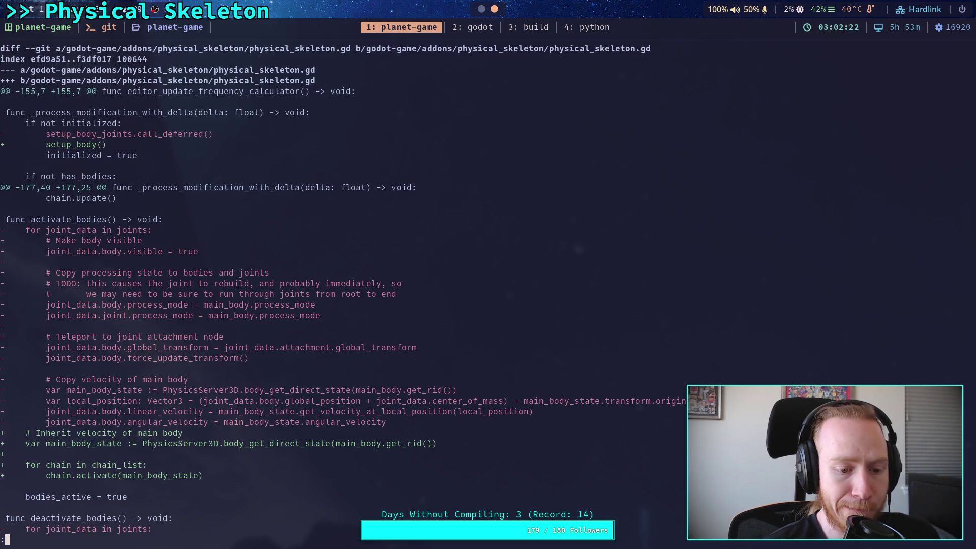
key("Down")
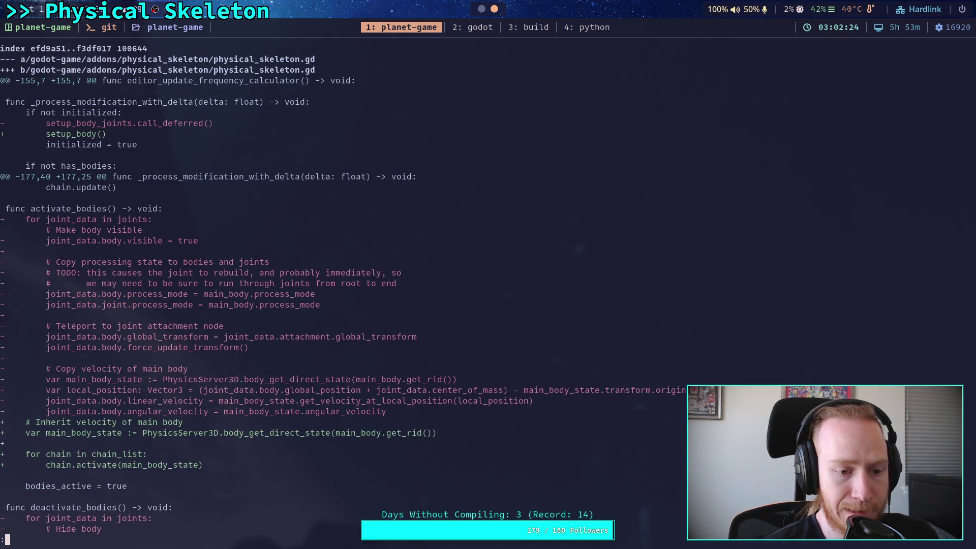
key("Down")
key("Down")
key("Up")
key("Up")
key("Down")
key("Down")
key("Down")
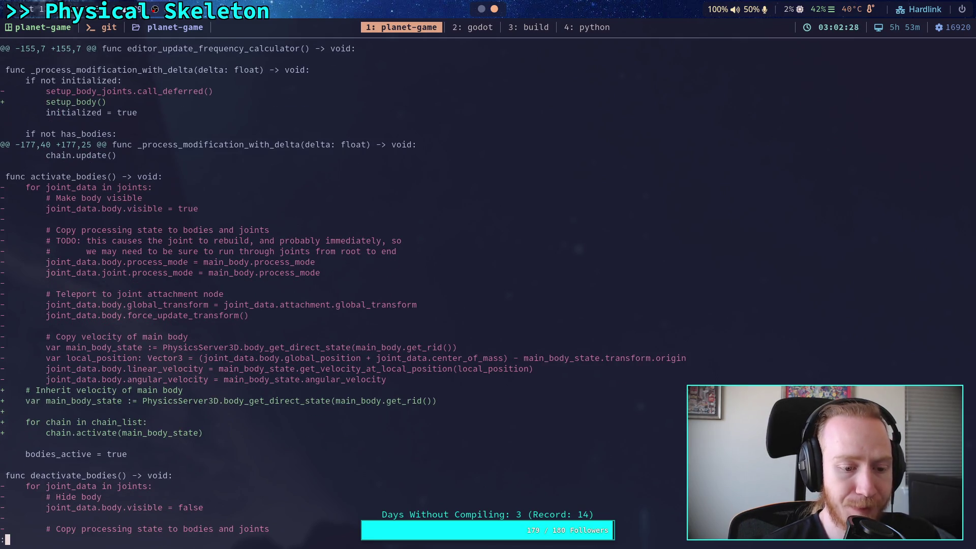
Step: Page through the deactivate_bodies, update_chains, setup_body_joints and joint limitation hunks
key("space")
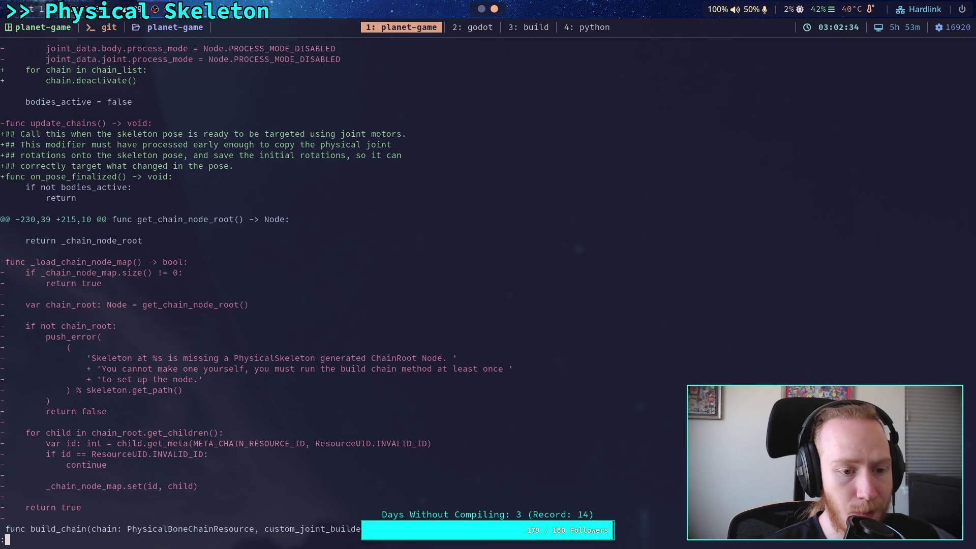
key("space")
key("Up")
key("Down")
key("space")
key("b")
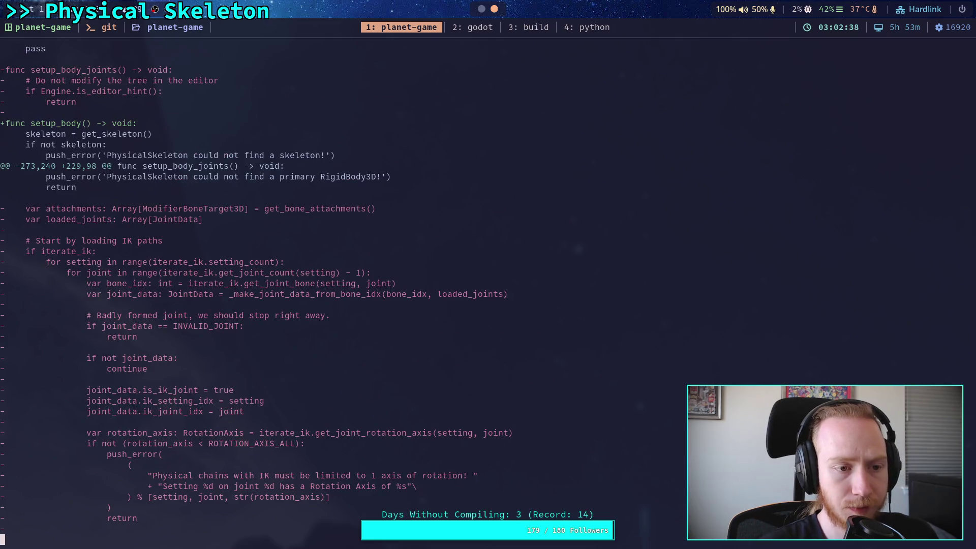
key("b")
key("space")
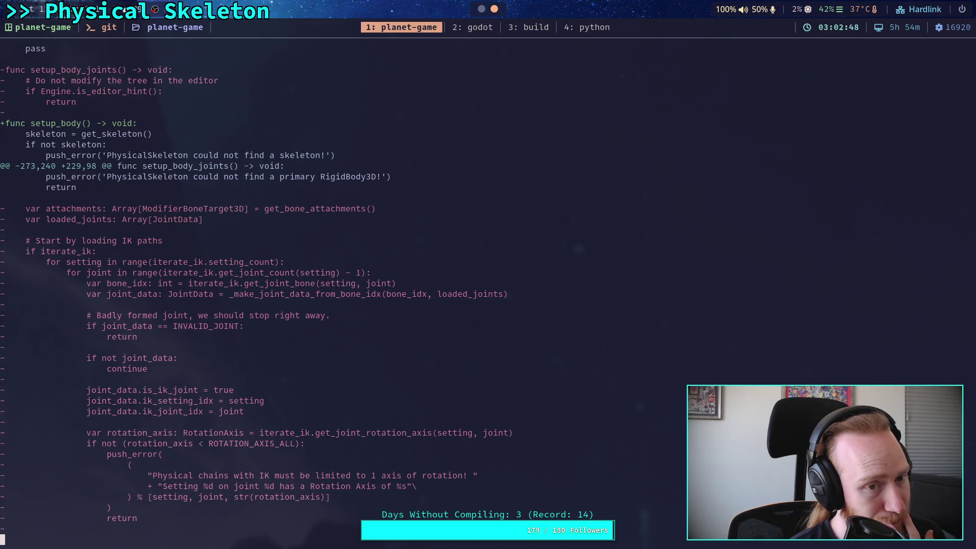
key("space")
key("space")
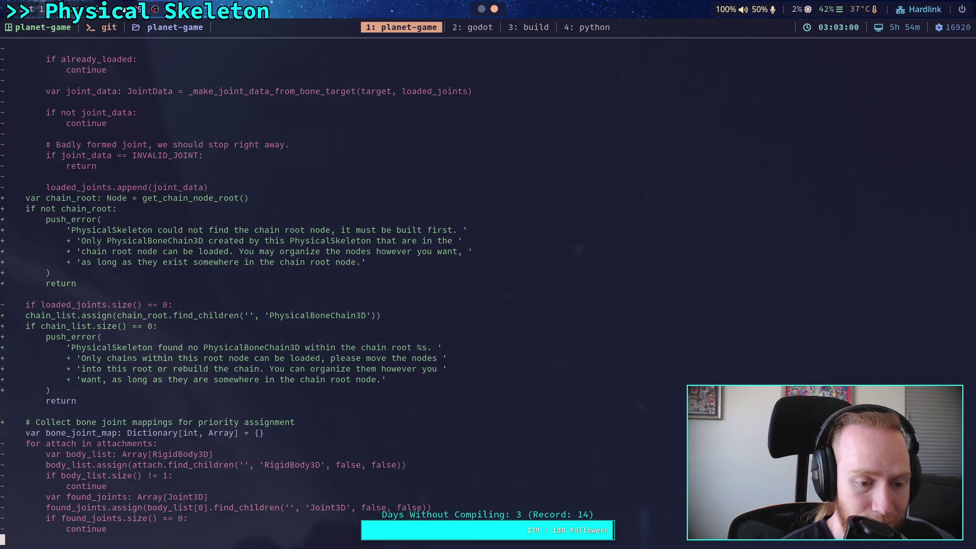
key("ctrl+u")
key("ctrl+u")
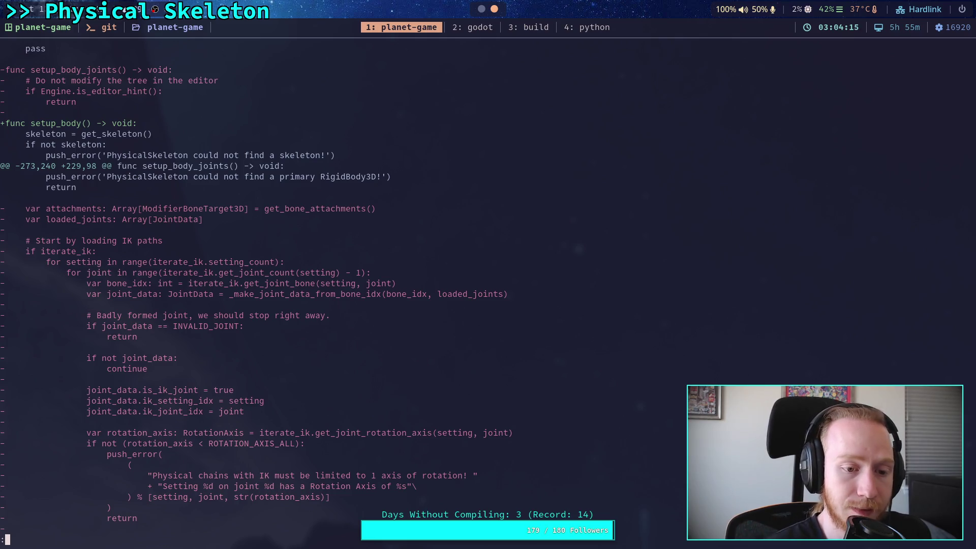
key("space")
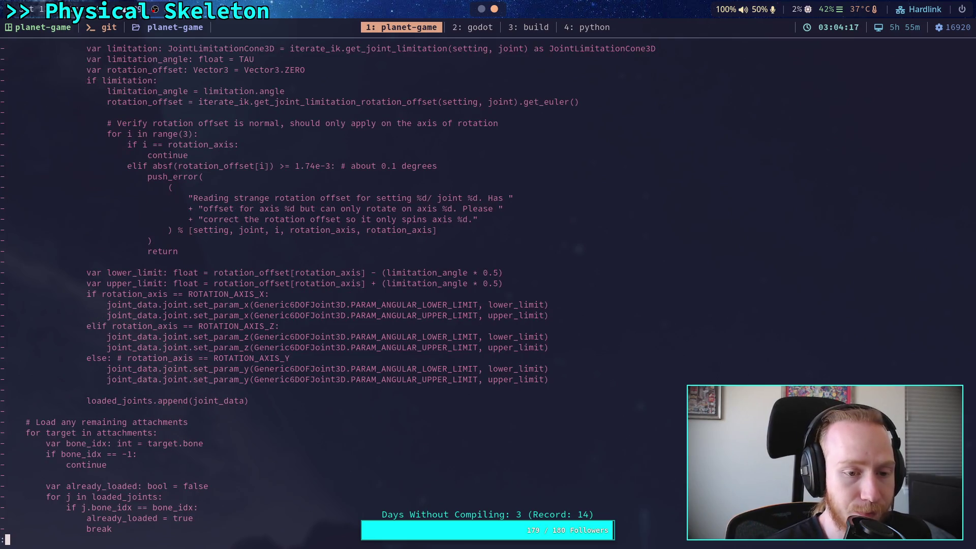
key("space")
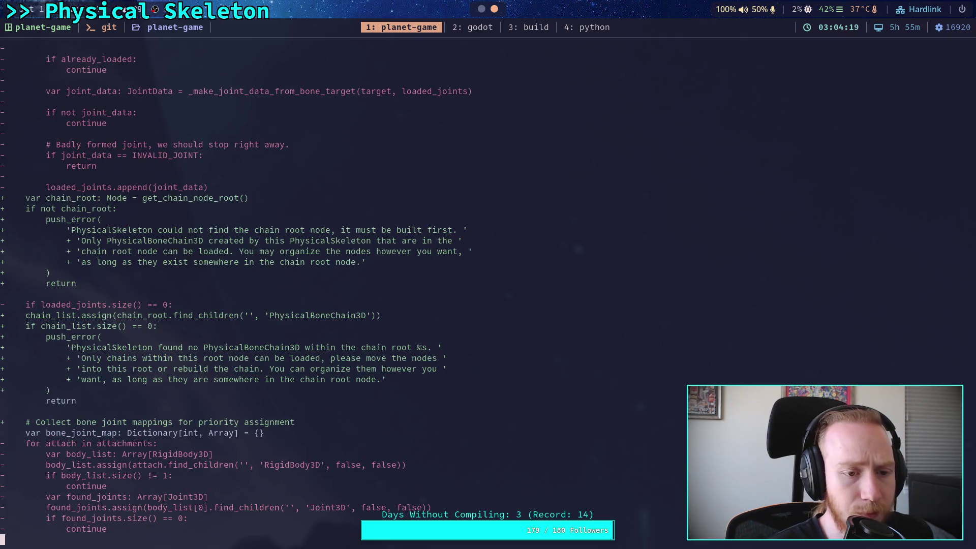
key("space")
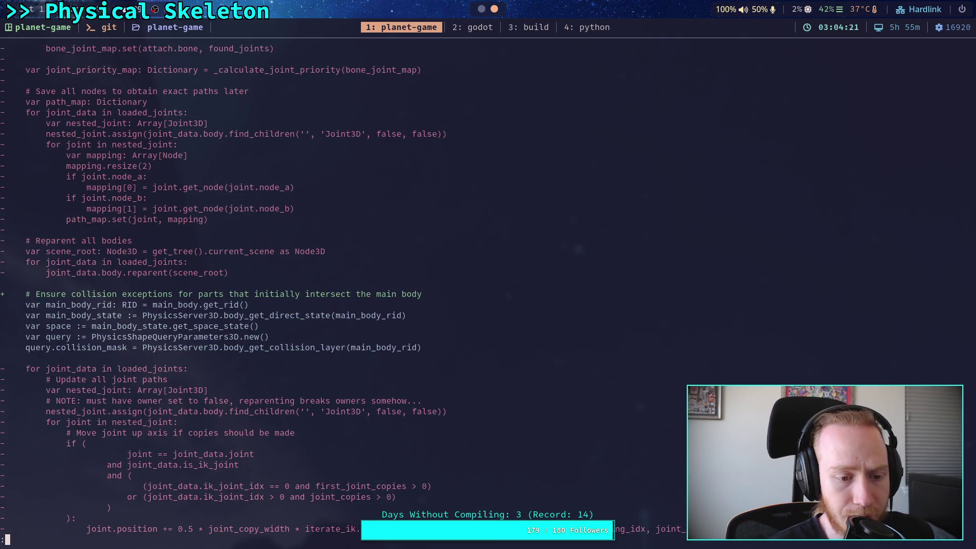
key("space")
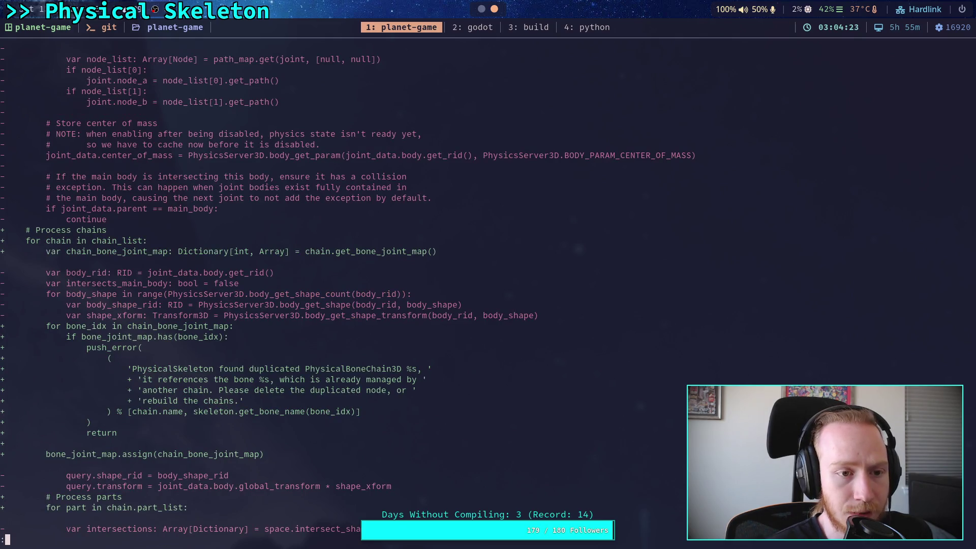
key("space")
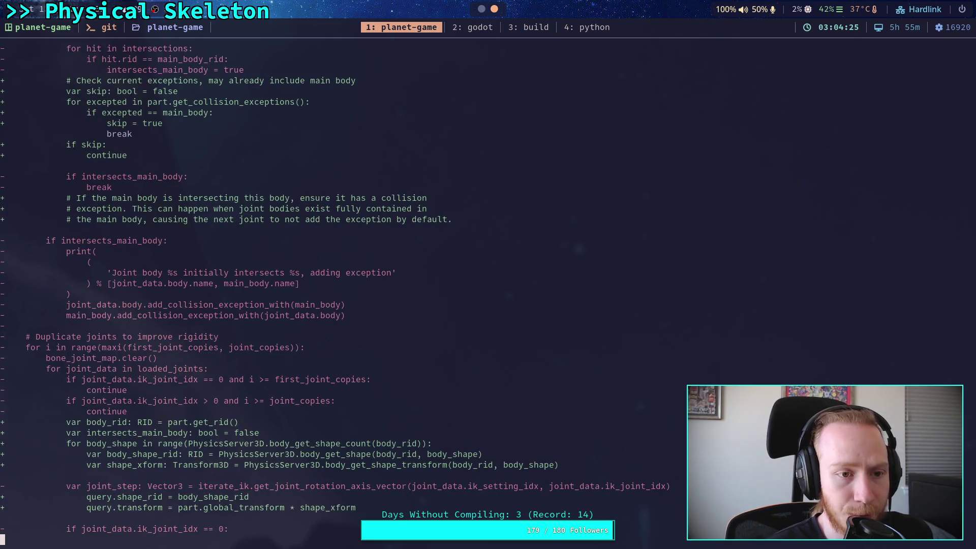
scroll(488, 285, "up", 2)
scroll(231, 294, "up", 9)
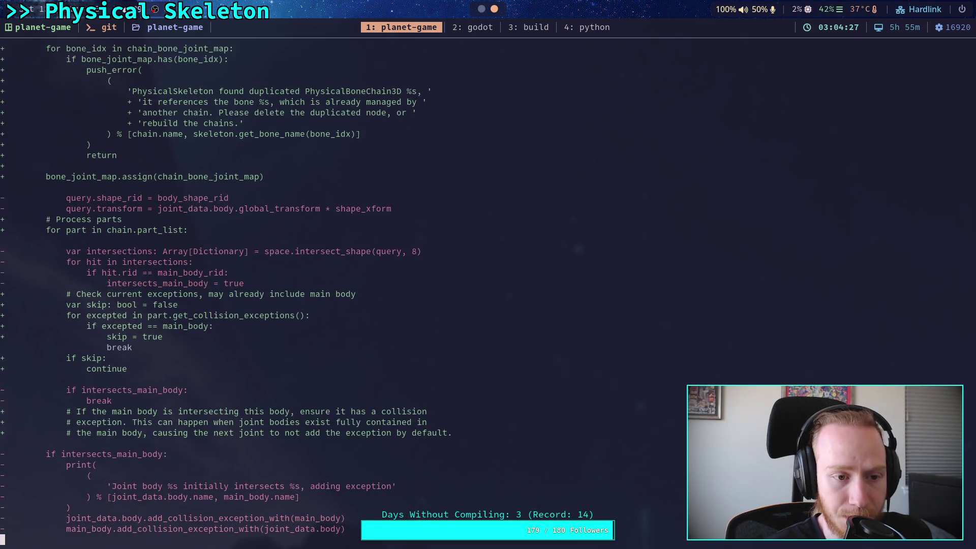
scroll(230, 294, "up", 1)
scroll(231, 294, "down", 4)
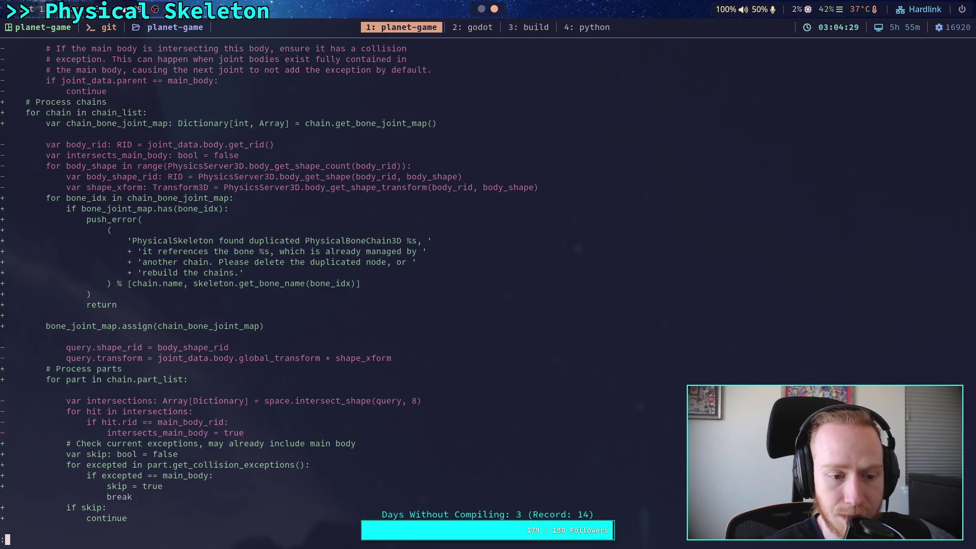
scroll(230, 294, "down", 7)
scroll(231, 294, "down", 20)
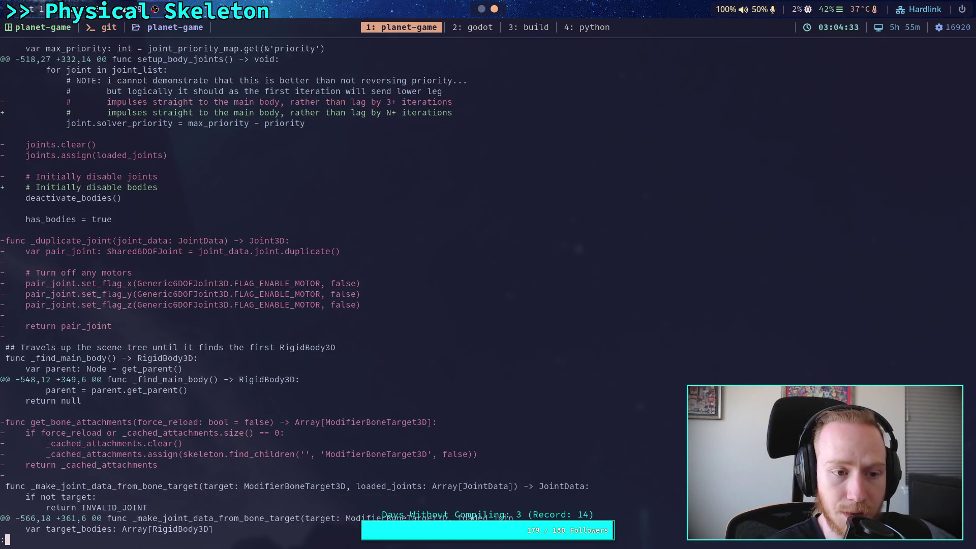
scroll(231, 294, "up", 15)
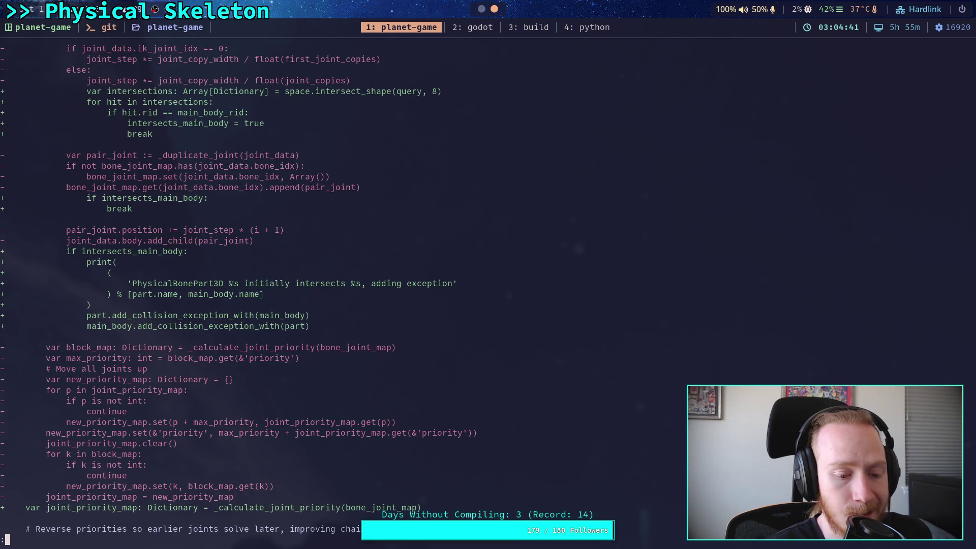
scroll(231, 295, "down", 4)
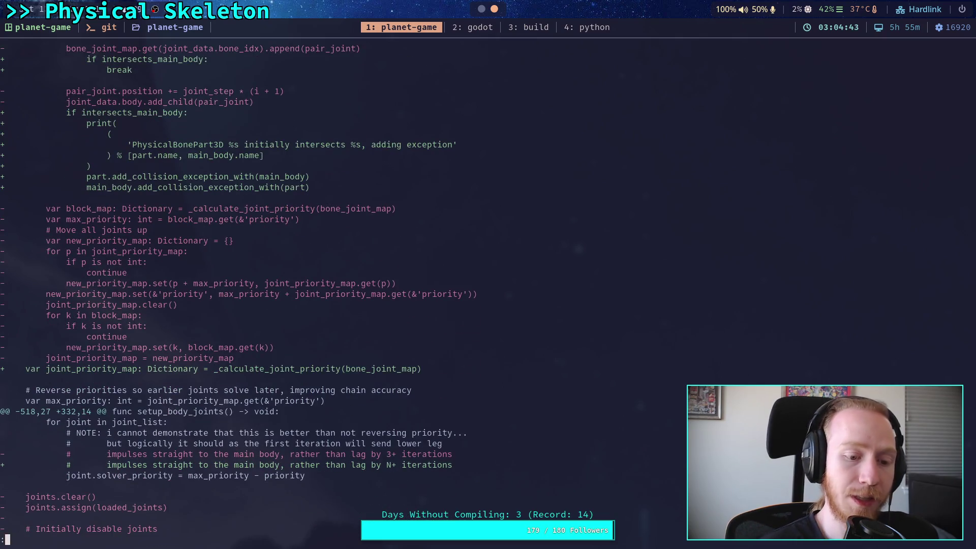
scroll(488, 284, "down", 15)
scroll(488, 285, "up", 6)
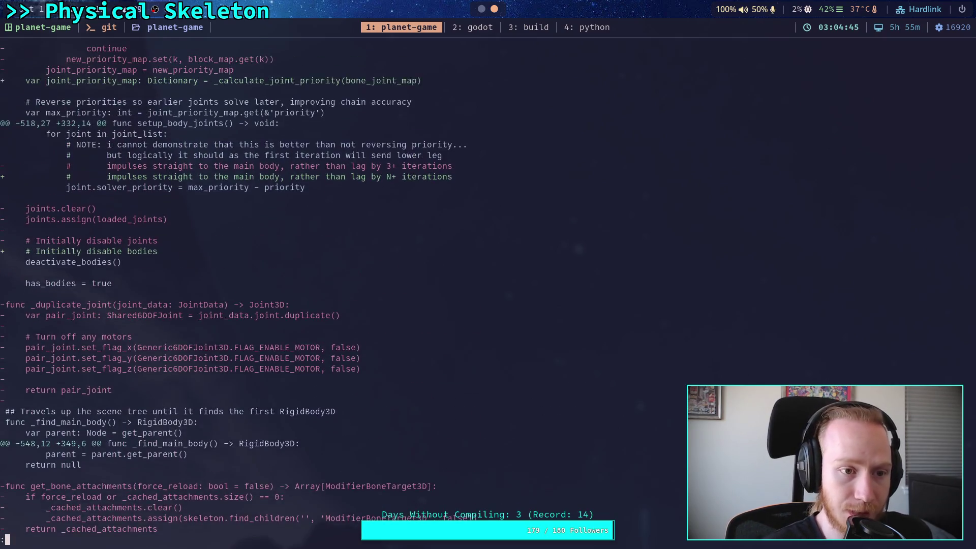
scroll(236, 288, "up", 1)
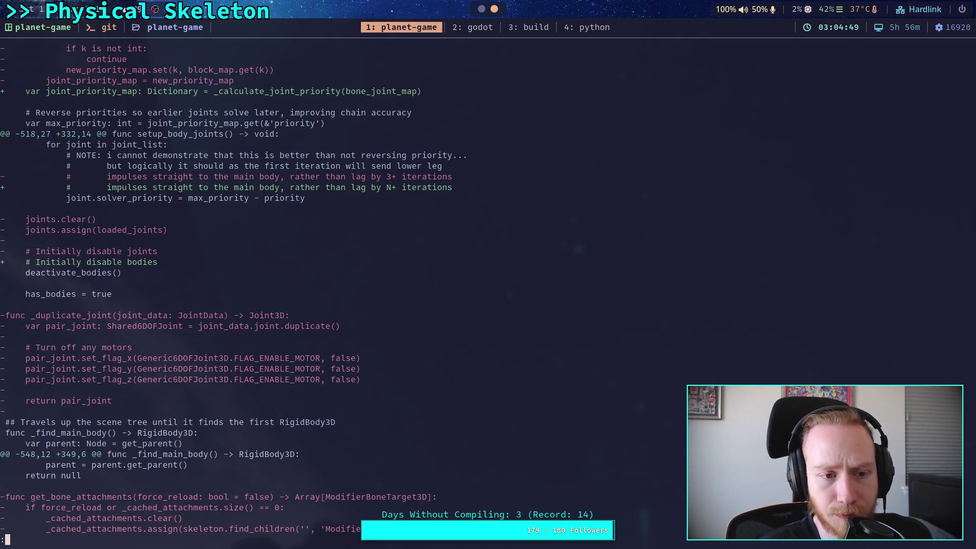
scroll(366, 290, "down", 4)
scroll(365, 290, "down", 8)
scroll(366, 289, "down", 5)
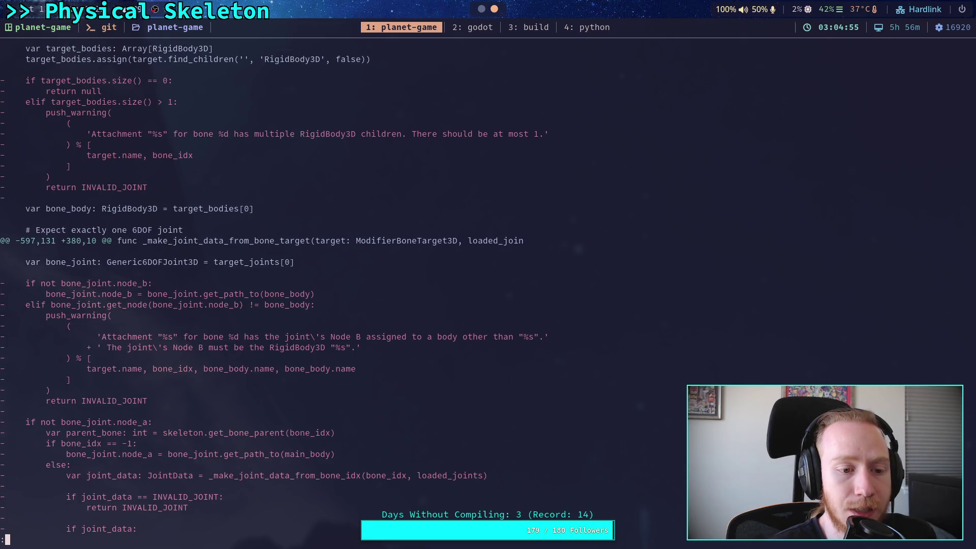
scroll(366, 289, "up", 6)
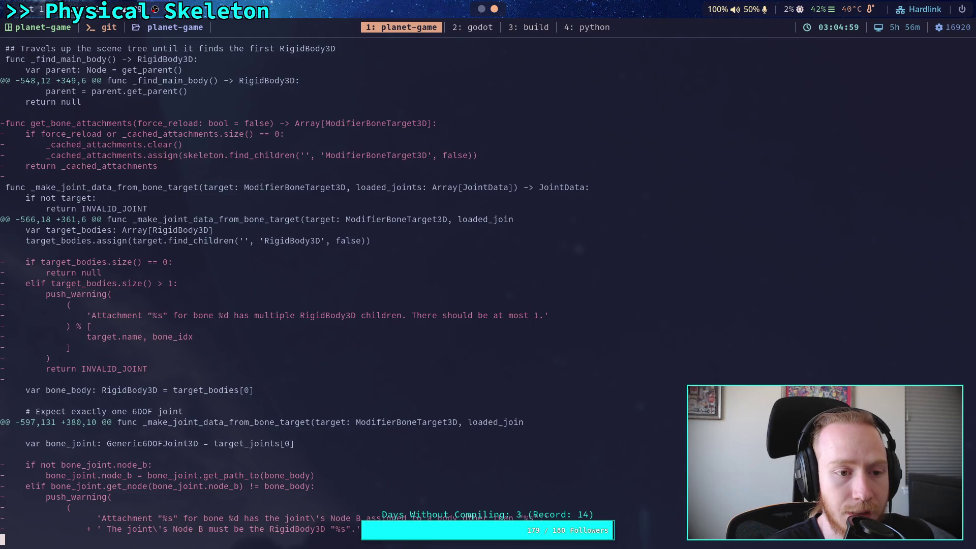
scroll(366, 289, "down", 11)
scroll(366, 290, "down", 4)
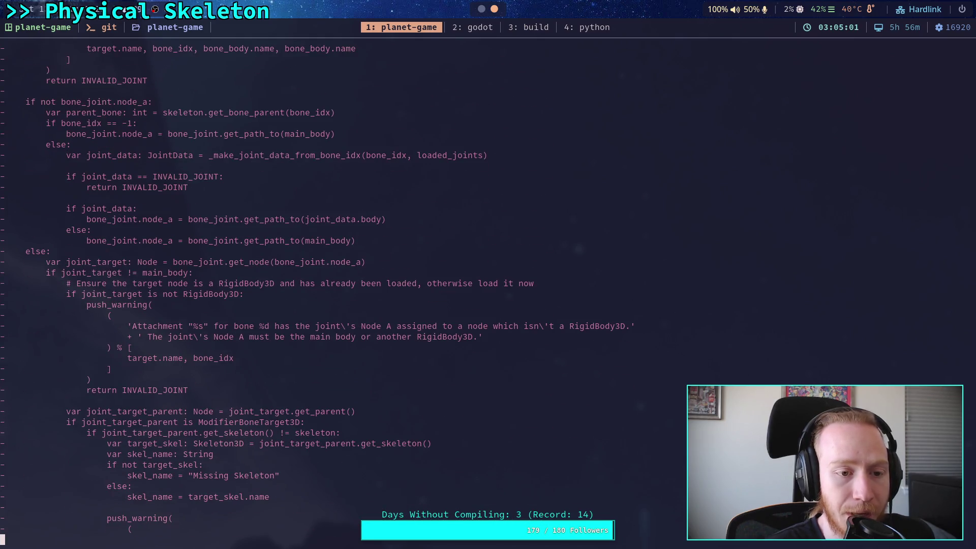
scroll(366, 290, "down", 20)
scroll(366, 290, "up", 10)
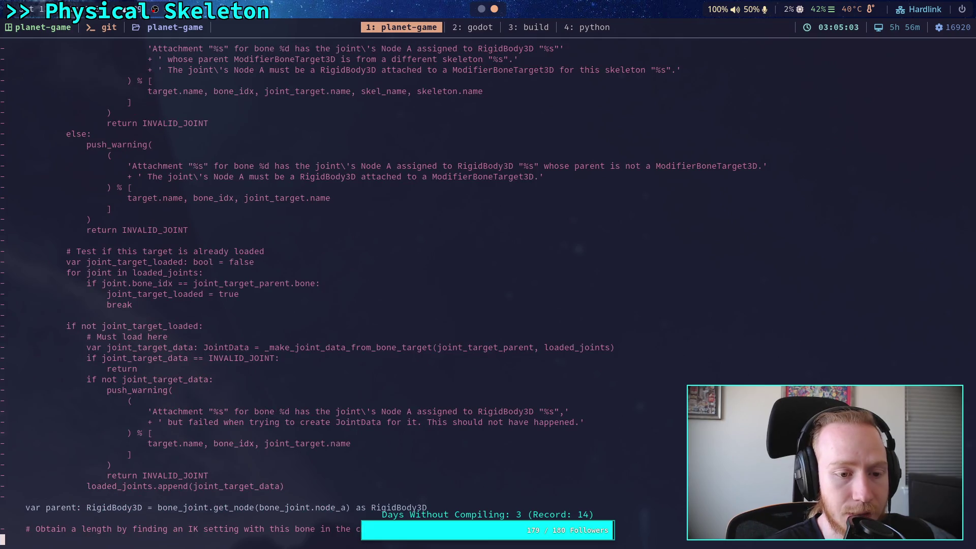
scroll(366, 289, "down", 10)
key("space")
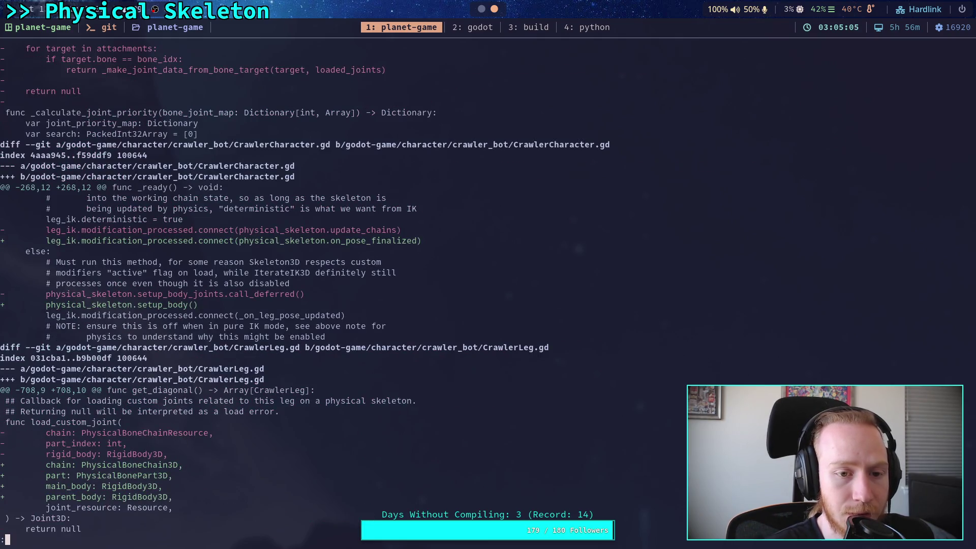
key("b")
key("b")
key("b")
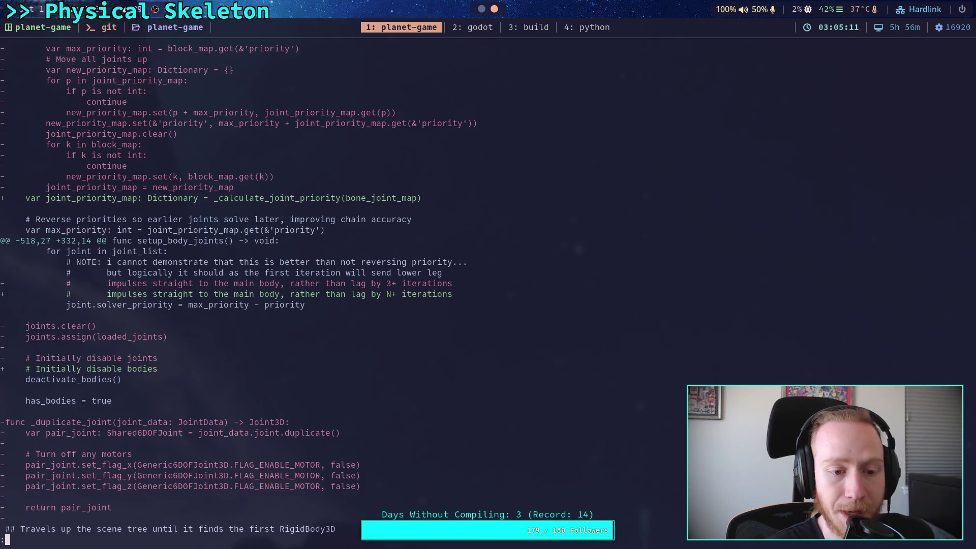
key("b")
key("b")
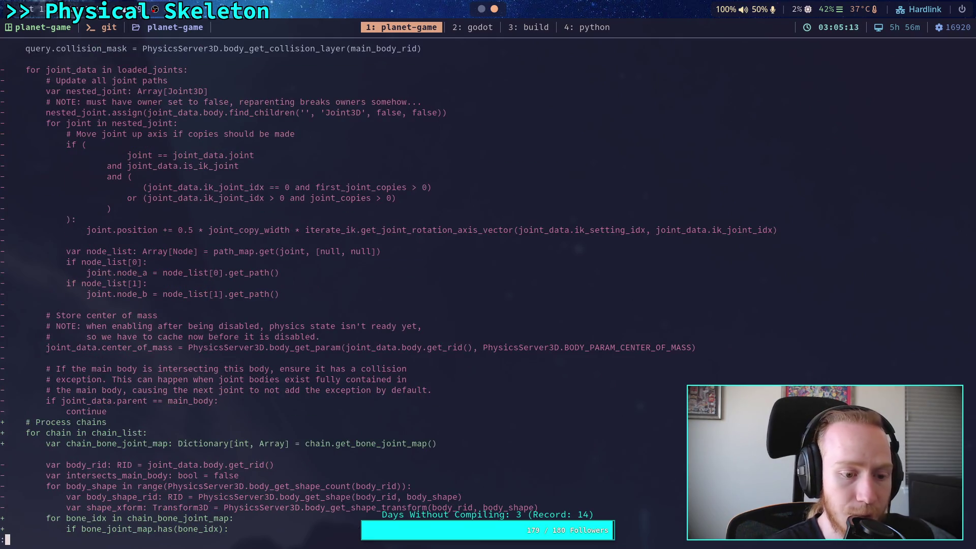
key("b")
key("b")
key("b")
key("b")
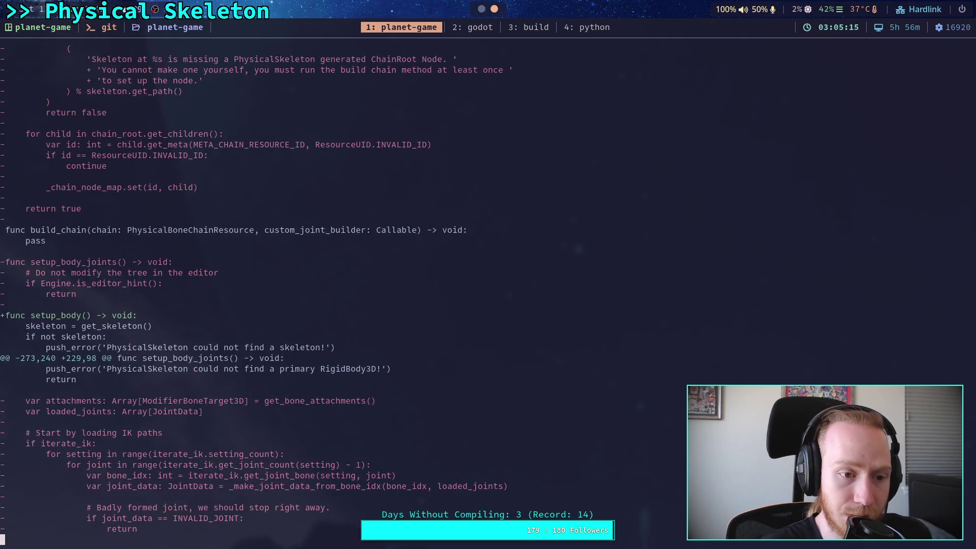
key("g")
type("qgit add -i go")
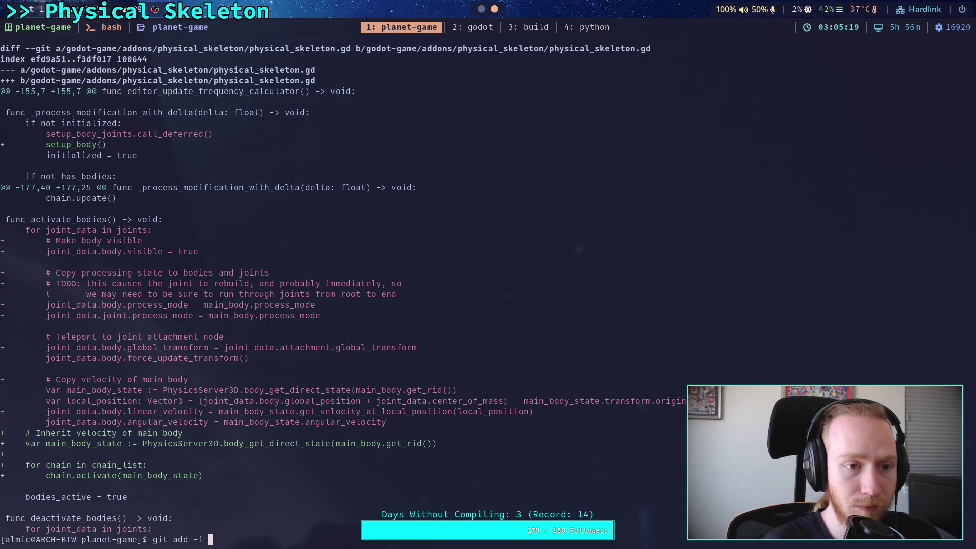
Step: Start git add -i on physical_skeleton.gd and choose the diff option 6
key("Tab")
type("a")
key("Tab")
type("phy")
key("Tab")
type("ph")
key("Tab")
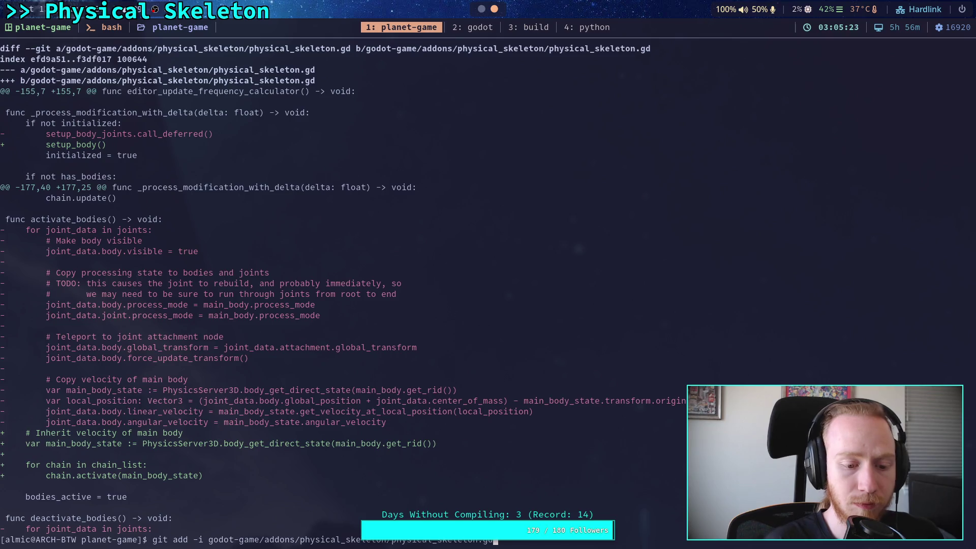
key("Return")
type("6")
key("Return")
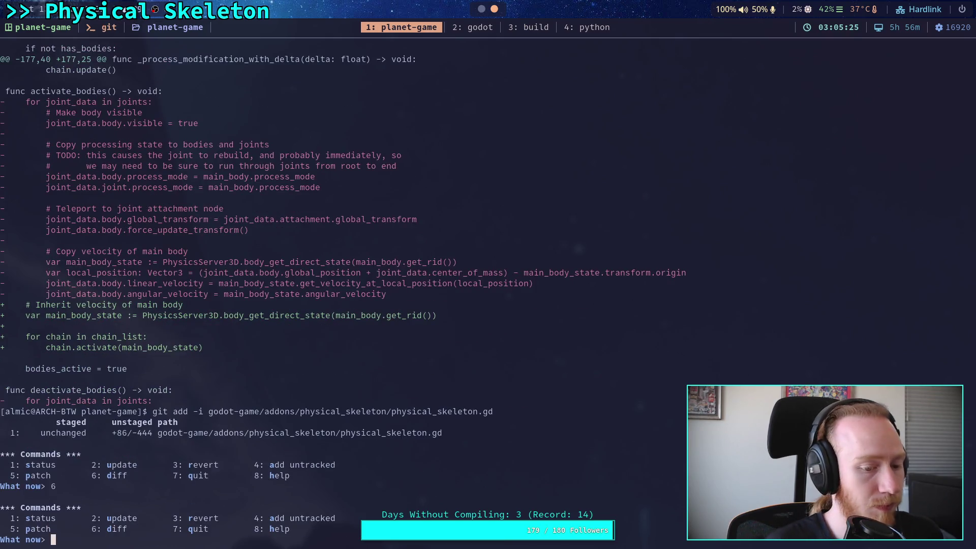
Step: Choose patch mode for file 1 and stage hunks 1 through 4
type("5")
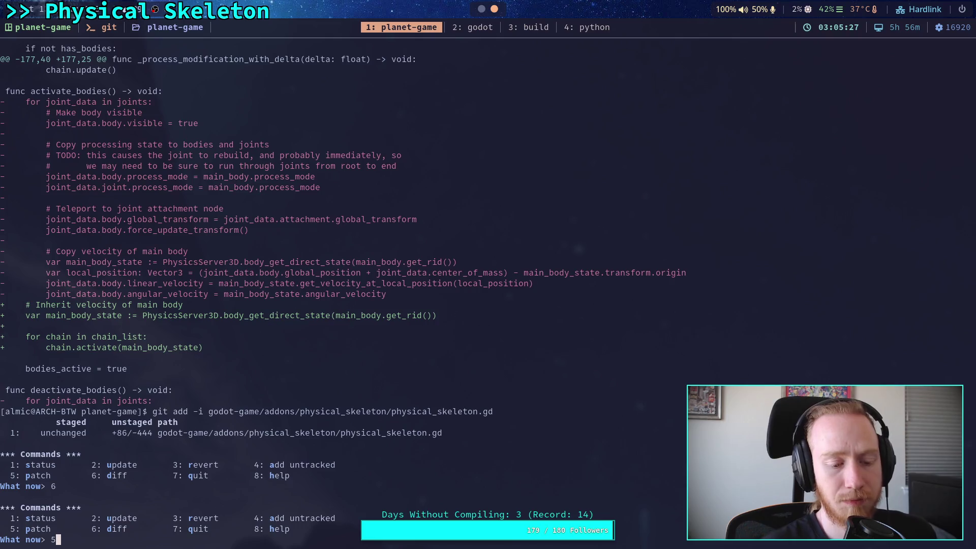
key("Return")
type("1")
key("Return")
key("Return")
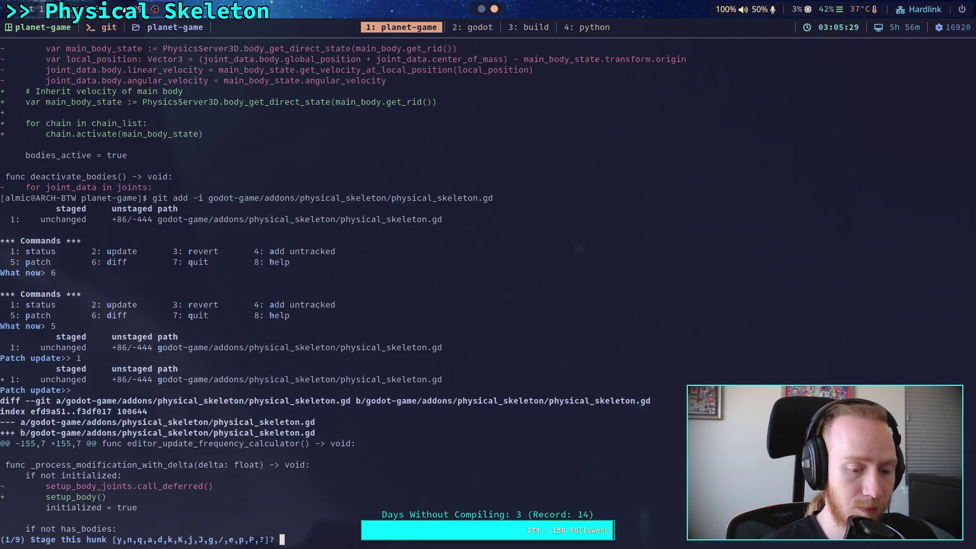
type("fy")
key("Return")
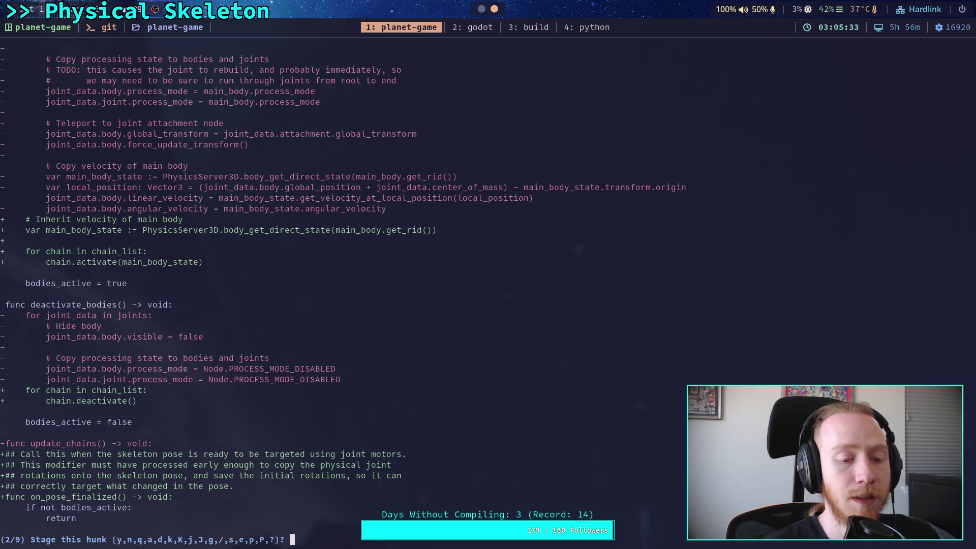
type("y")
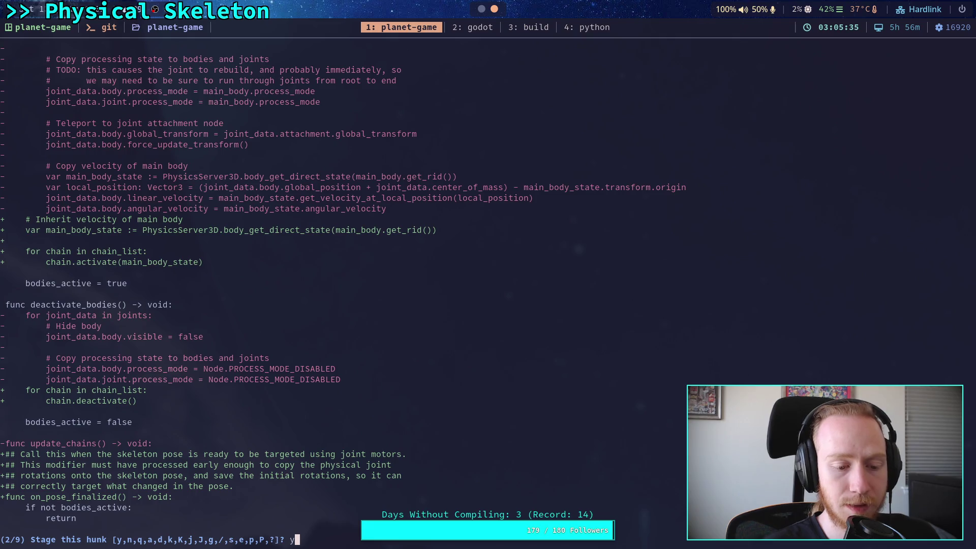
key("Return")
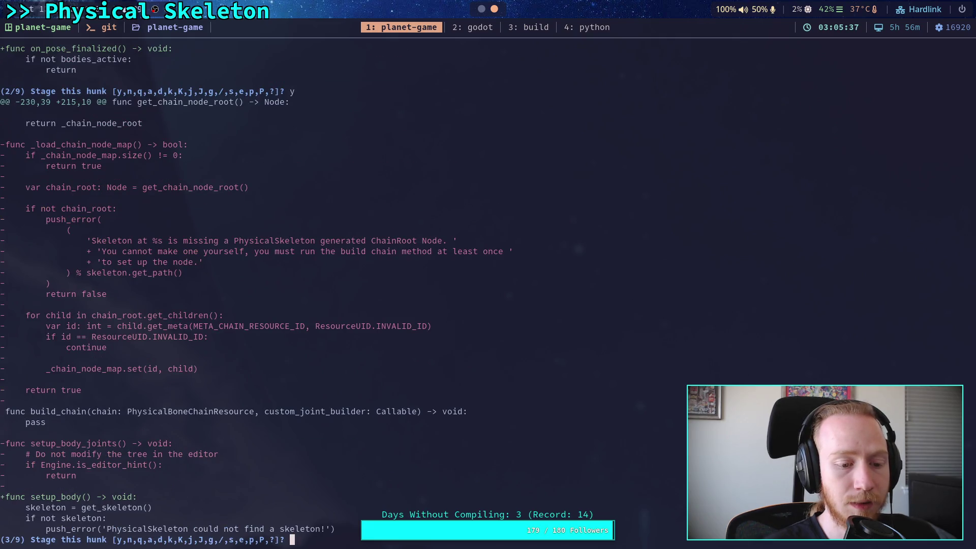
type("y")
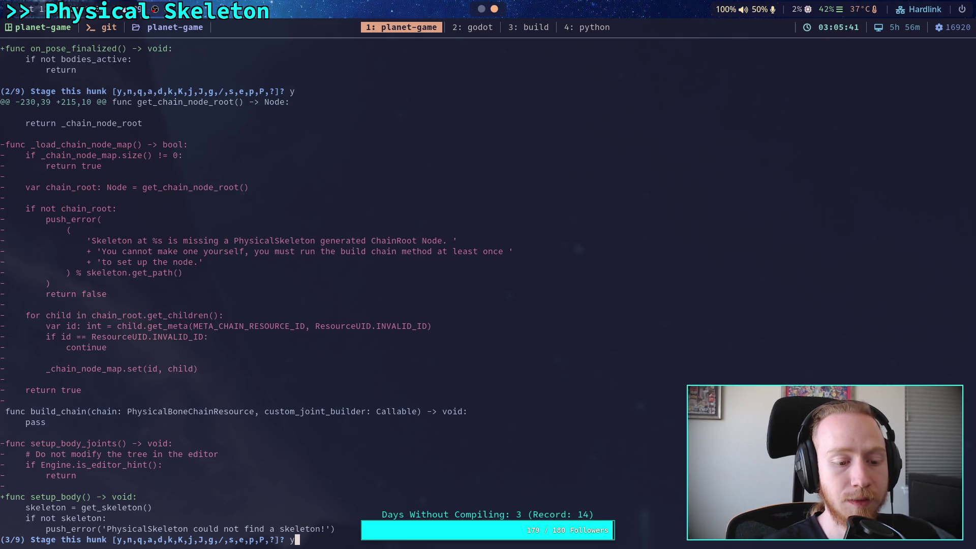
key("Return")
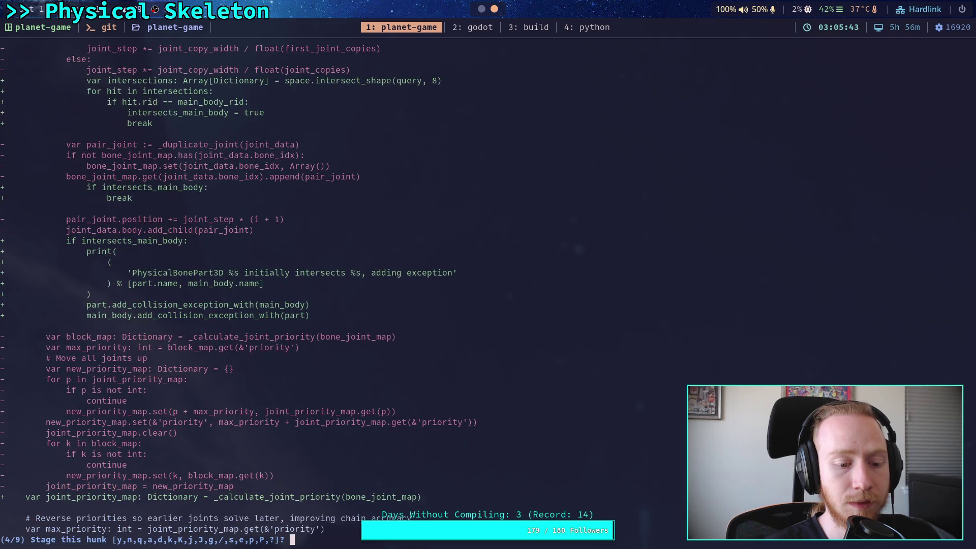
type("y")
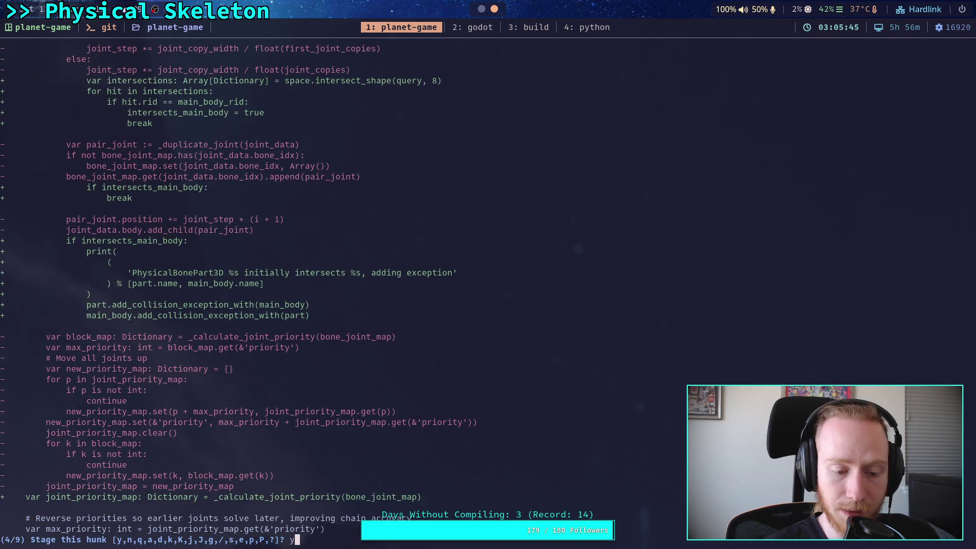
key("Return")
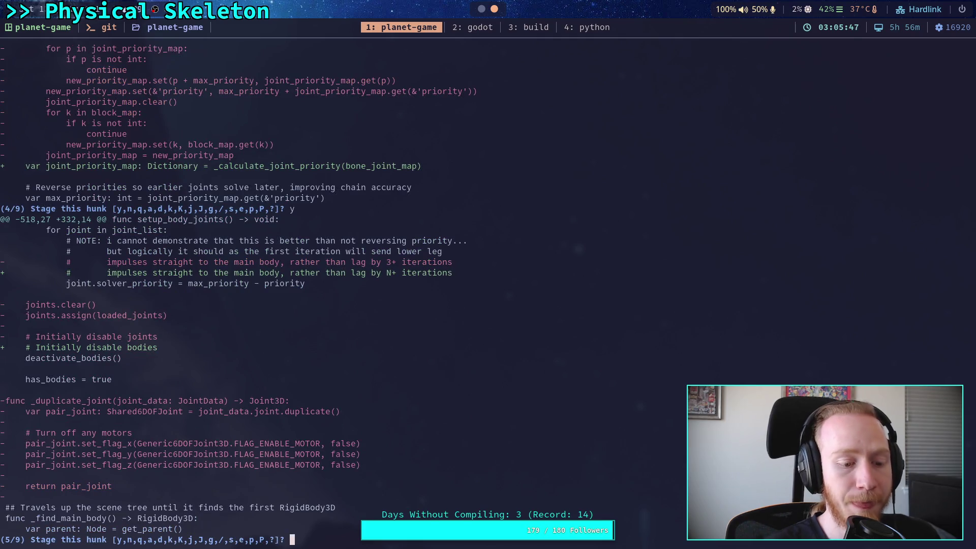
Step: Split the fifth hunk, stage its first two pieces, quit, and check git status
type("s")
key("Return")
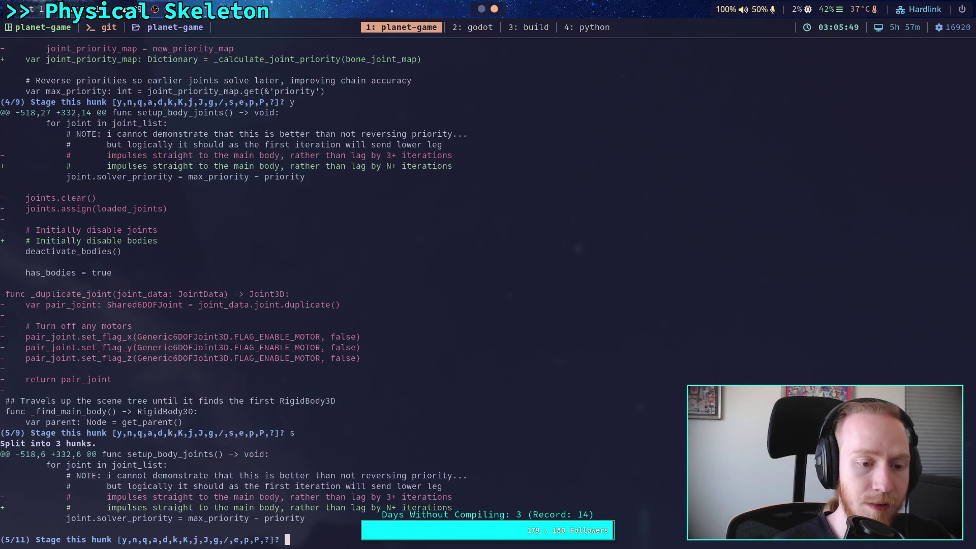
type("y")
key("Return")
type("y")
key("Return")
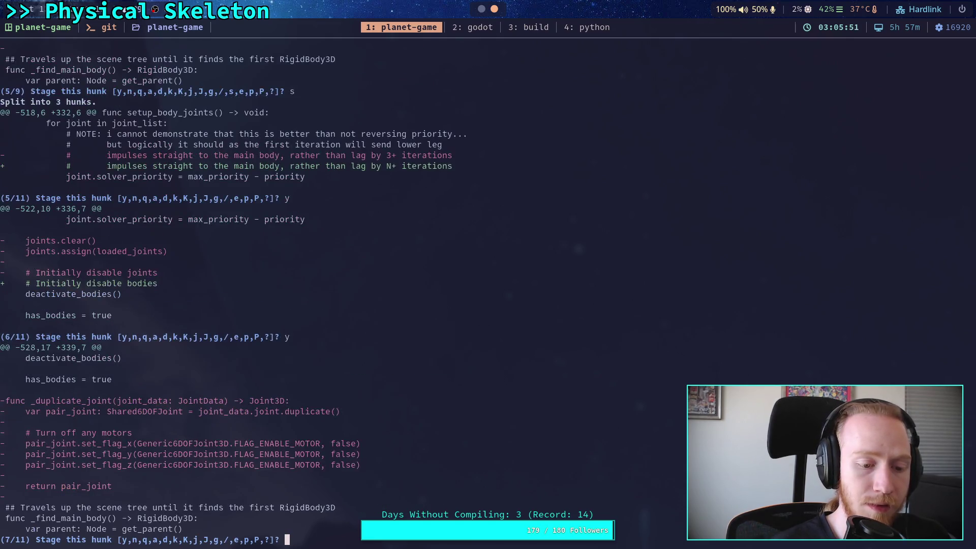
type("q")
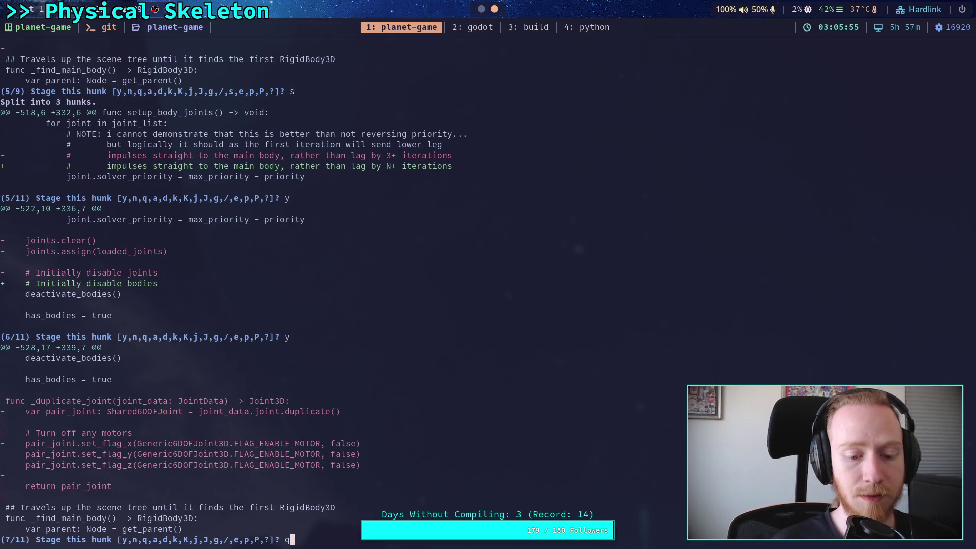
key("Return")
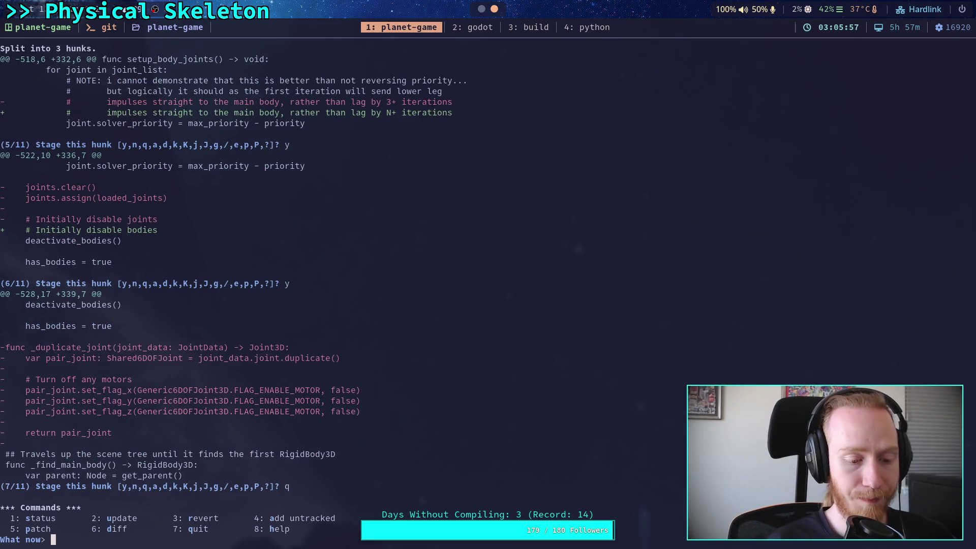
type("q")
key("Return")
type("git status")
key("Return")
Step: Page through the git diff --staged output, including the part_3d.gd changes, then quit
type("git diff --staged g")
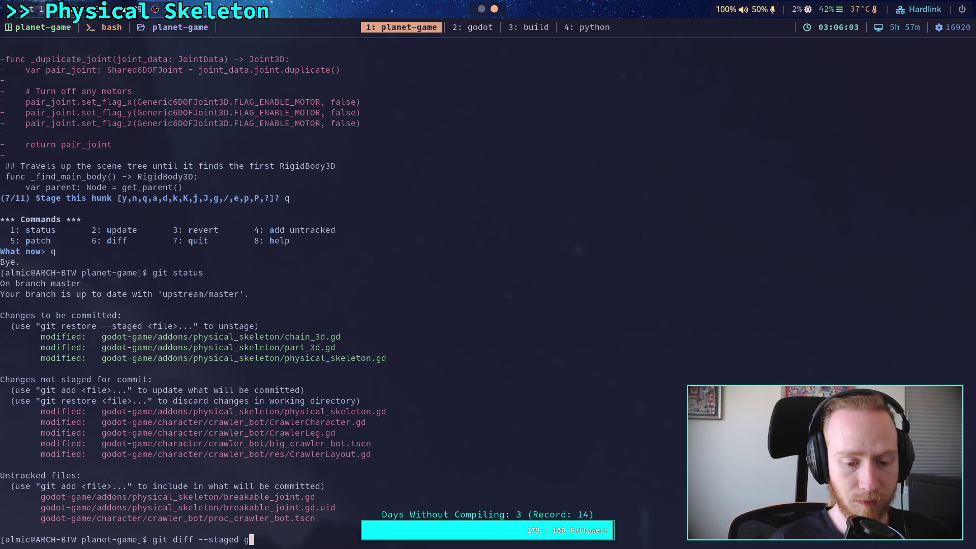
key("Return")
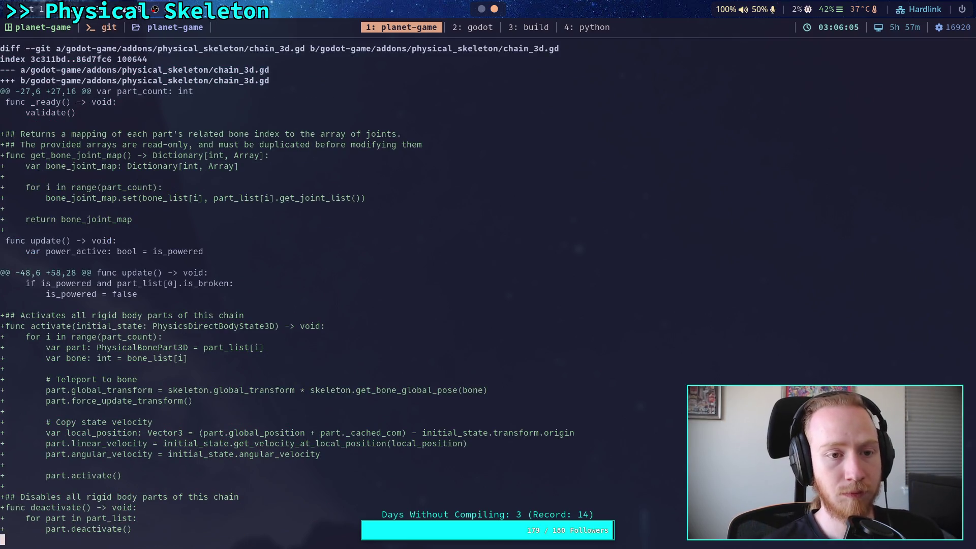
key("space")
key("space")
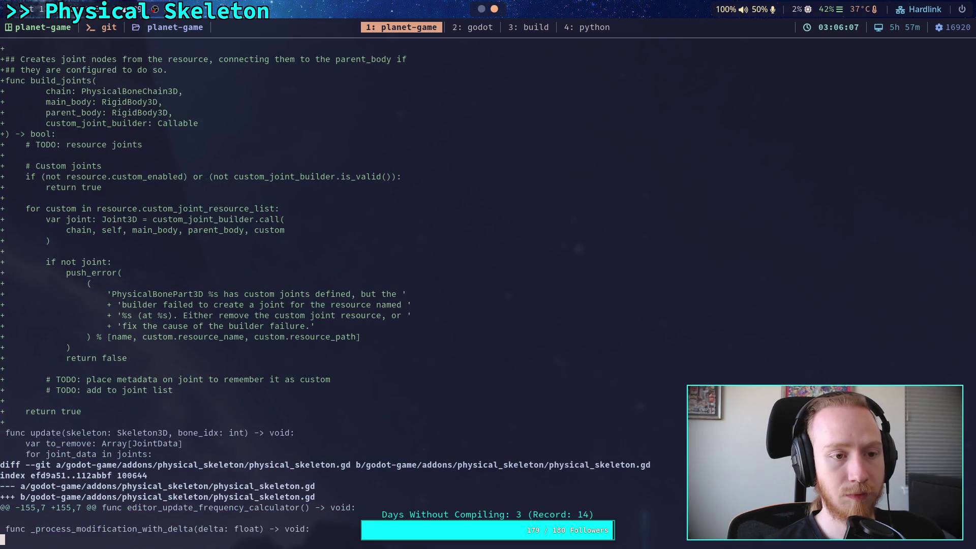
key("space")
key("space")
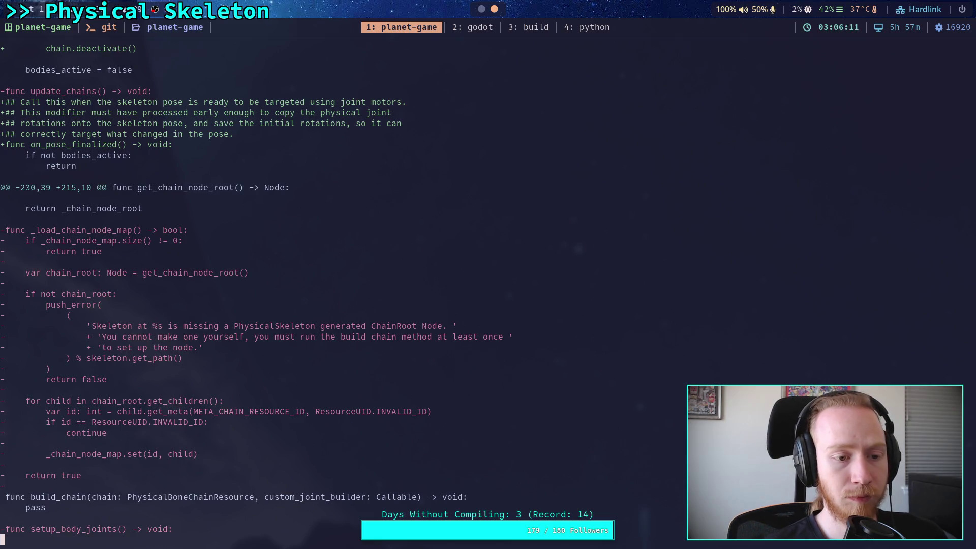
key("space")
key("space")
key("space")
key("space")
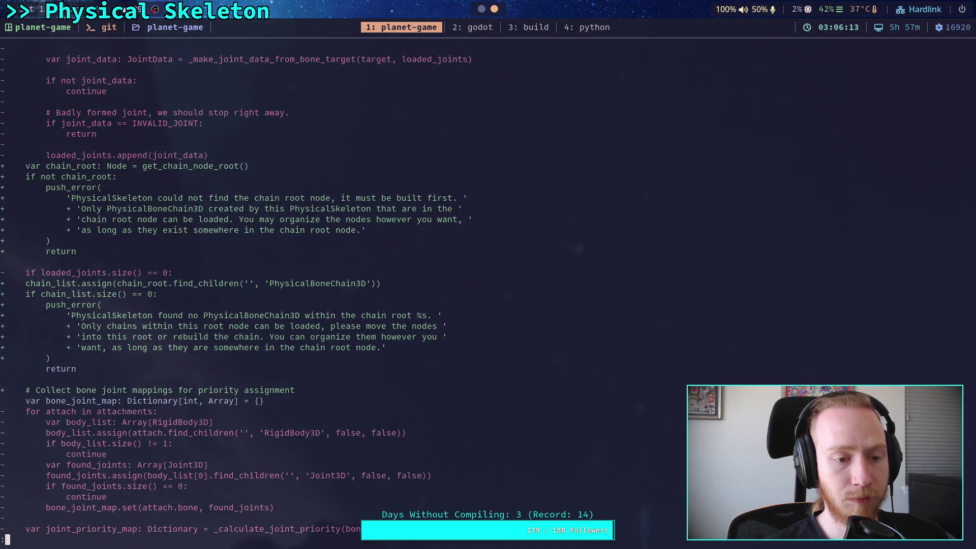
key("space")
key("space")
key("space")
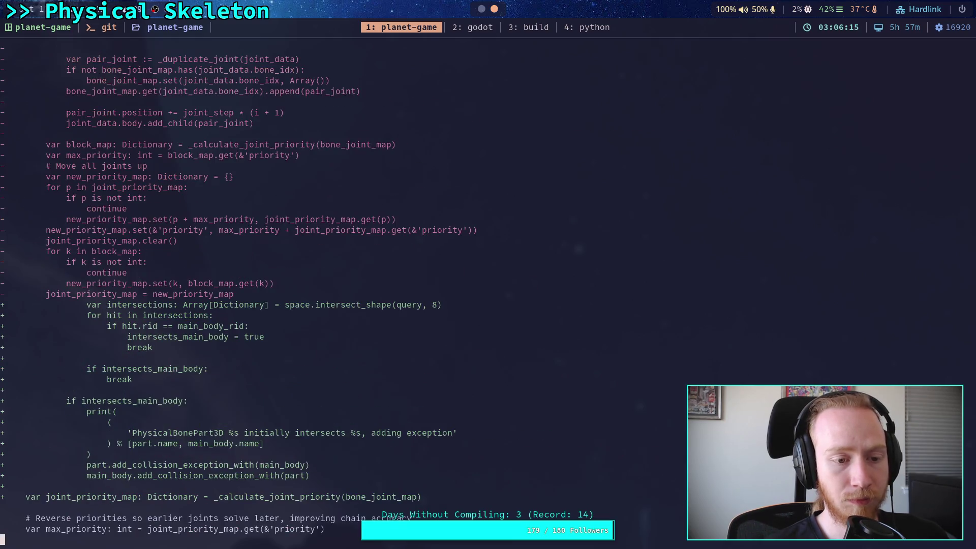
type("qgit statu")
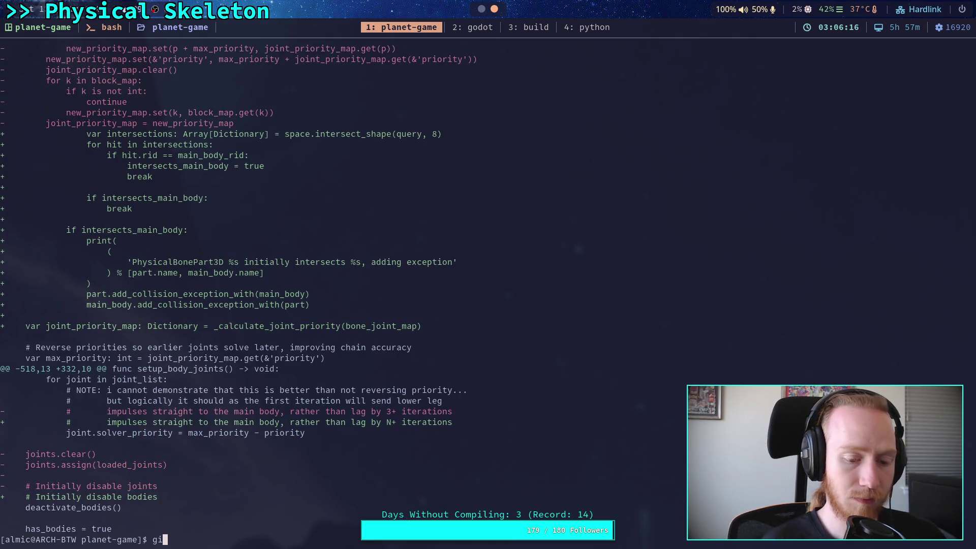
key("BackSpace")
key("BackSpace")
key("BackSpace")
Step: Review the unstaged diff and stage CrawlerCharacter.gd from character/crawler_bot
type("diff")
key("Return")
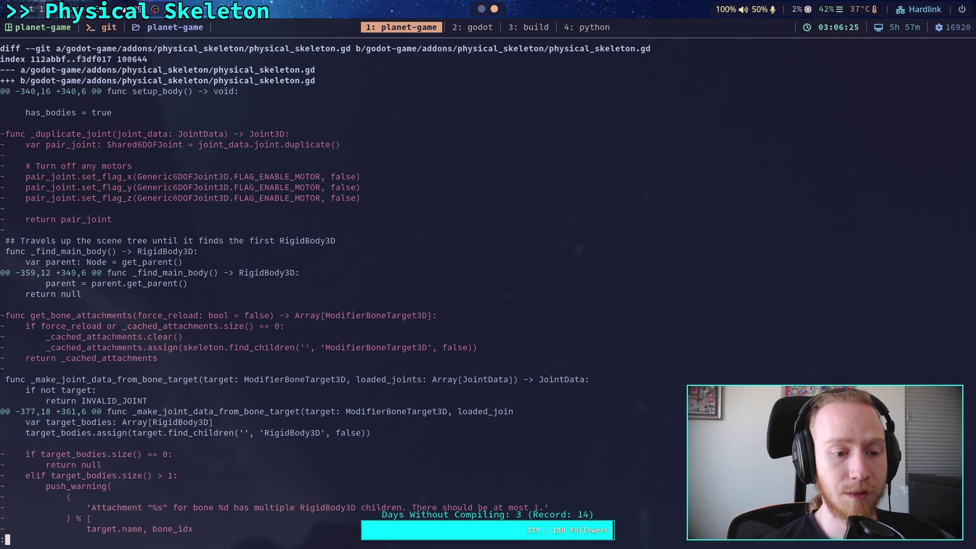
key("space")
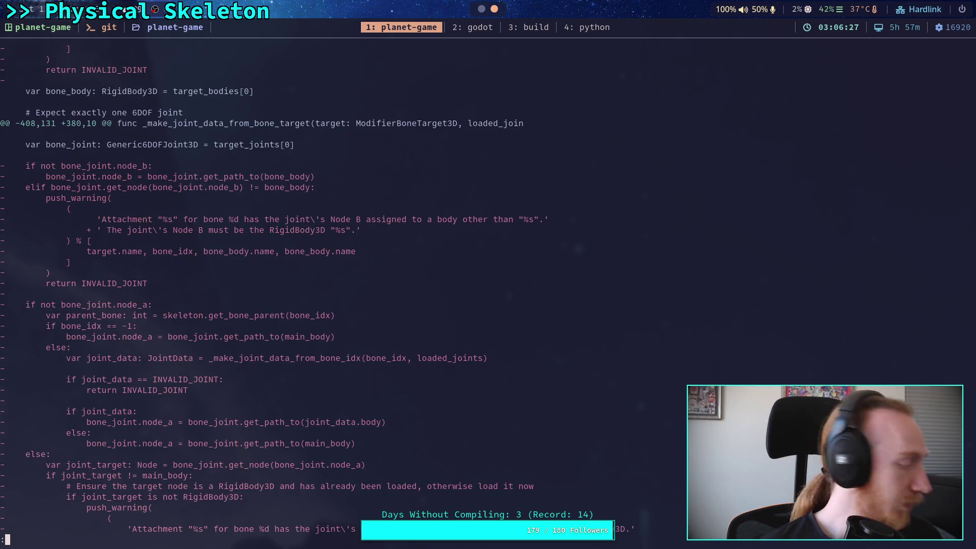
key("space")
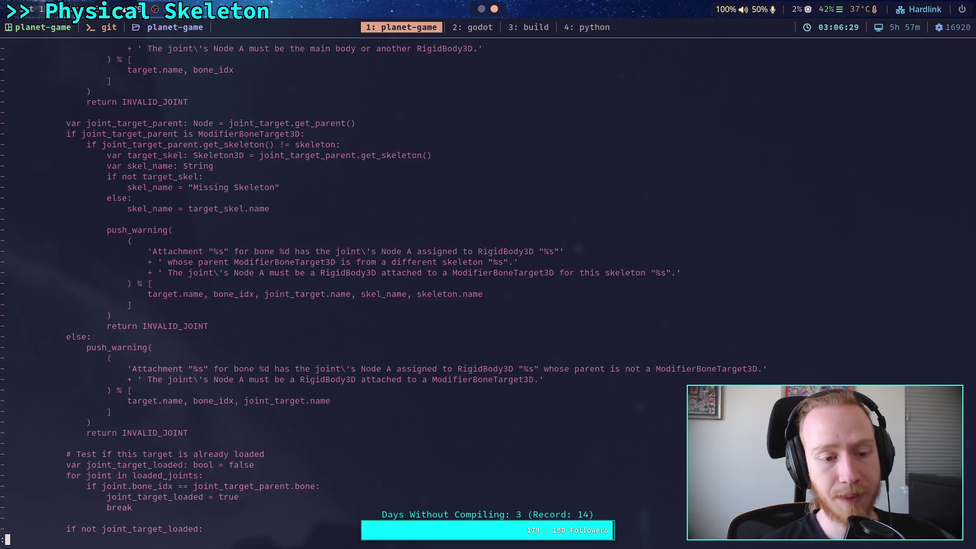
key("space")
key("space")
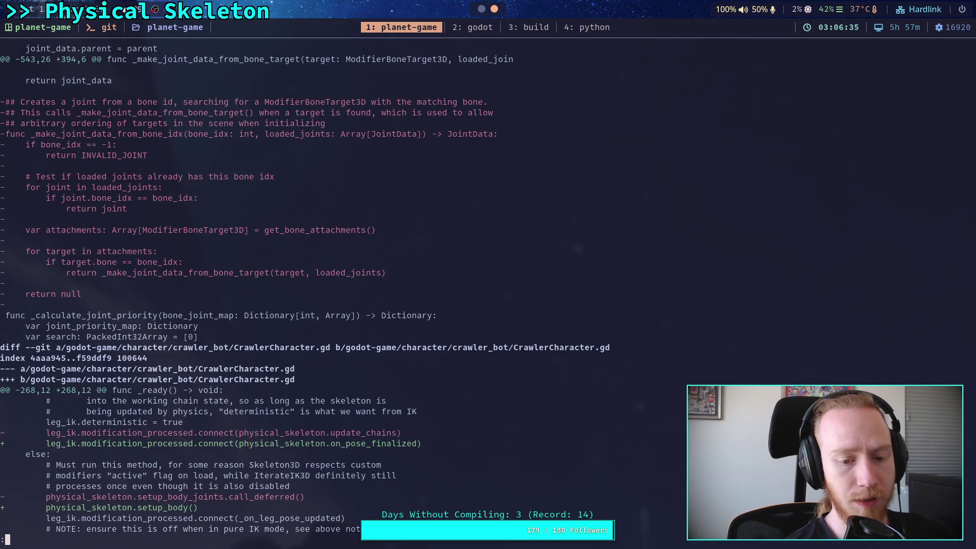
scroll(305, 290, "down", 7)
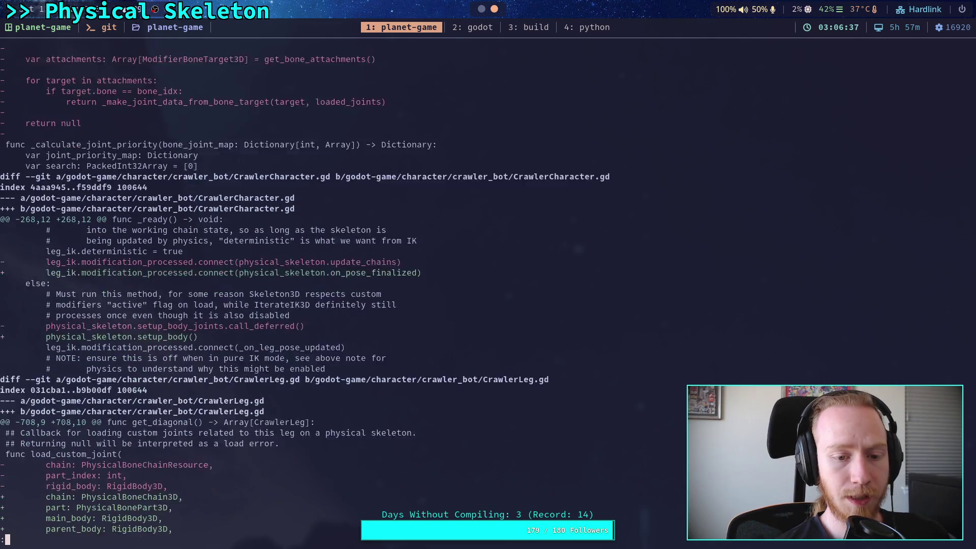
type("q")
type("git add ")
type("godot-game/c")
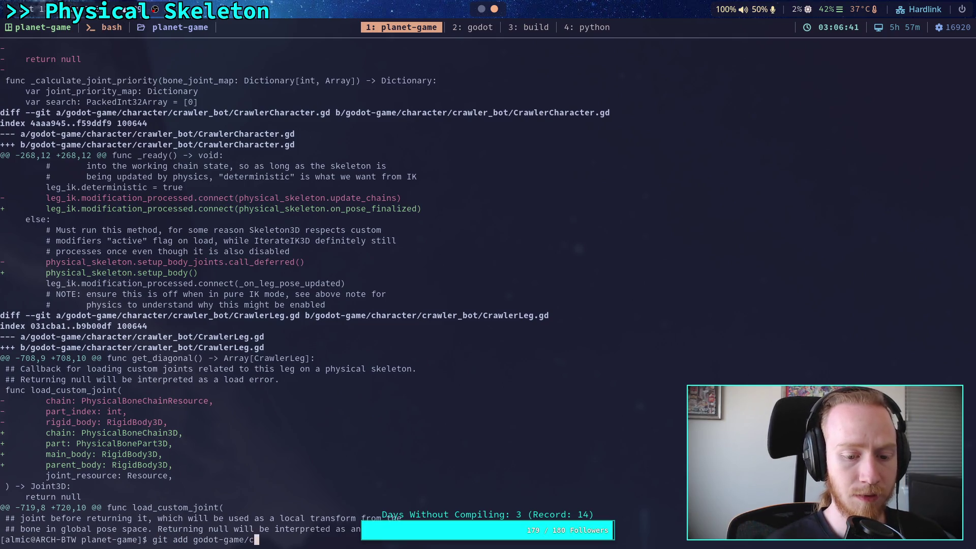
type("haracter/crawler_bot/CrawlerL")
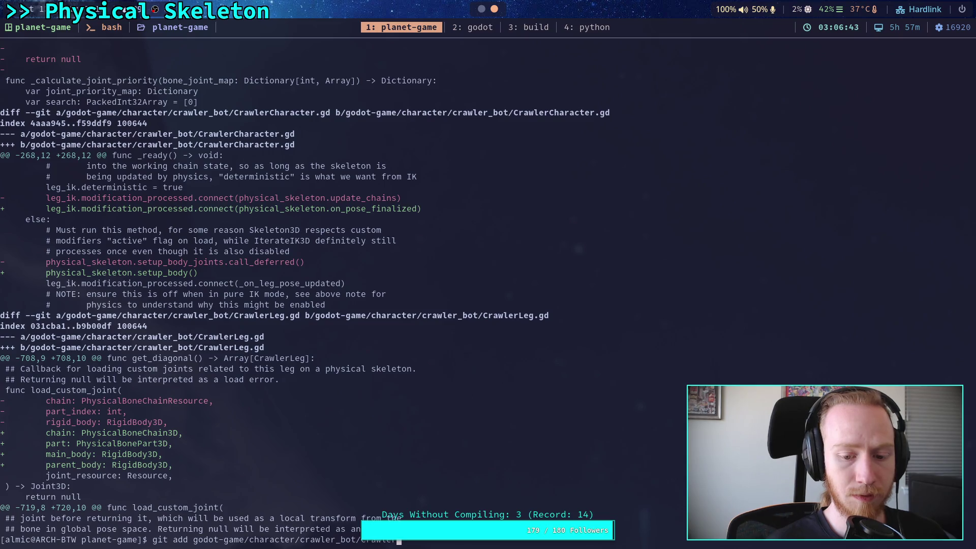
key("Tab")
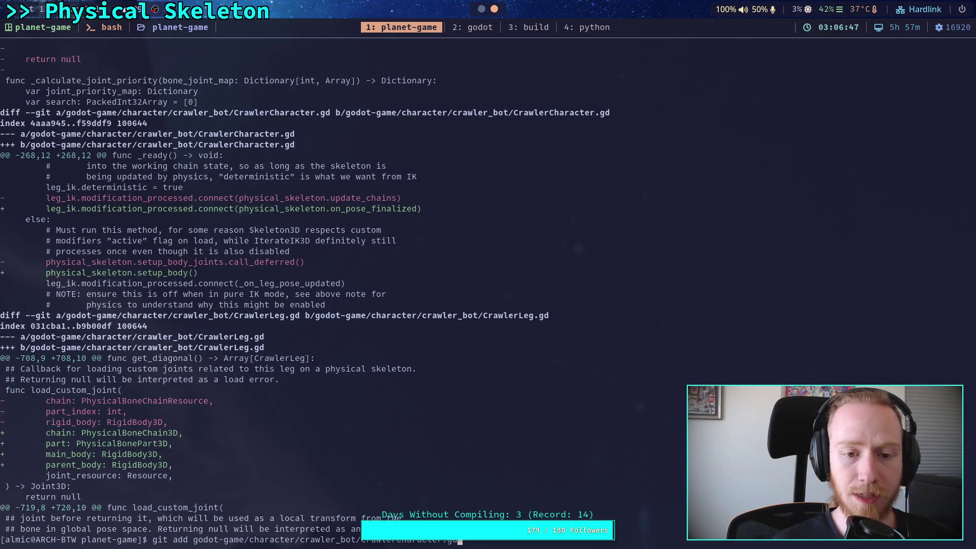
key("Return")
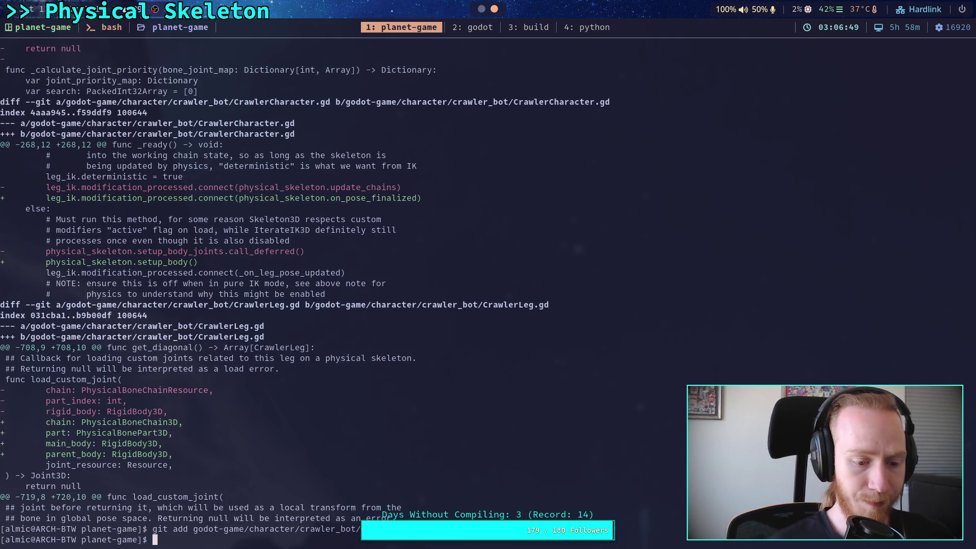
Step: Recheck the remaining diff and stage godot-game/character/crawler_bot/CrawlerLeg.gd
type("git diff")
key("Return")
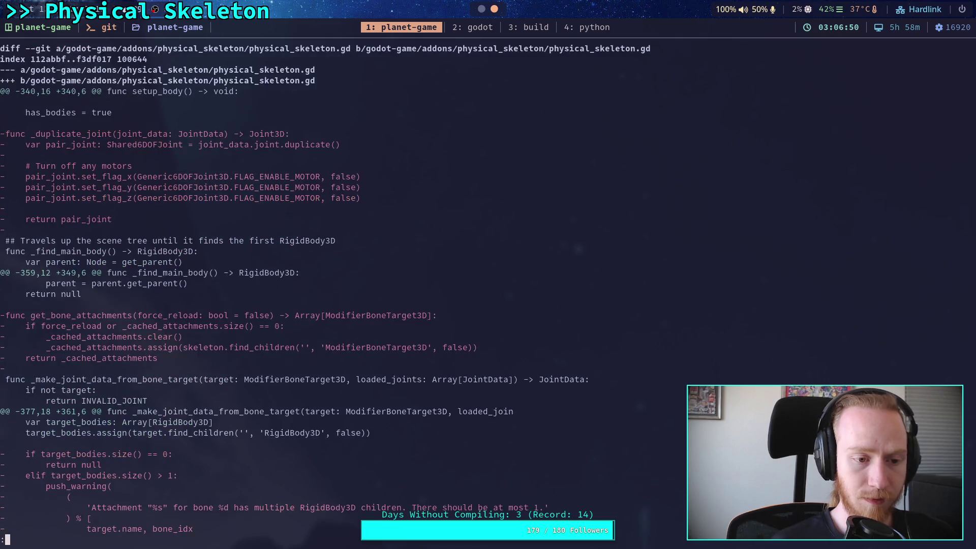
key("space")
key("space")
key("space")
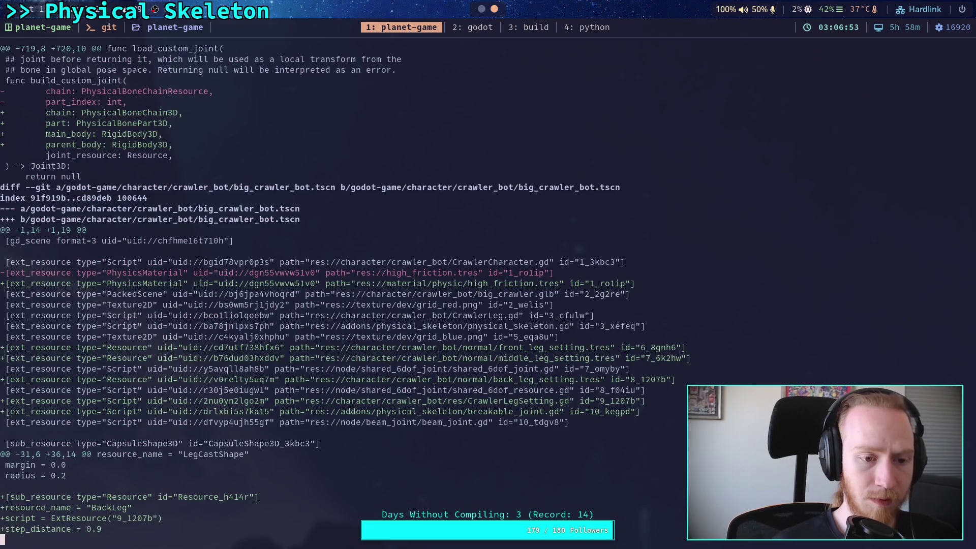
key("b")
scroll(488, 284, "down", 5)
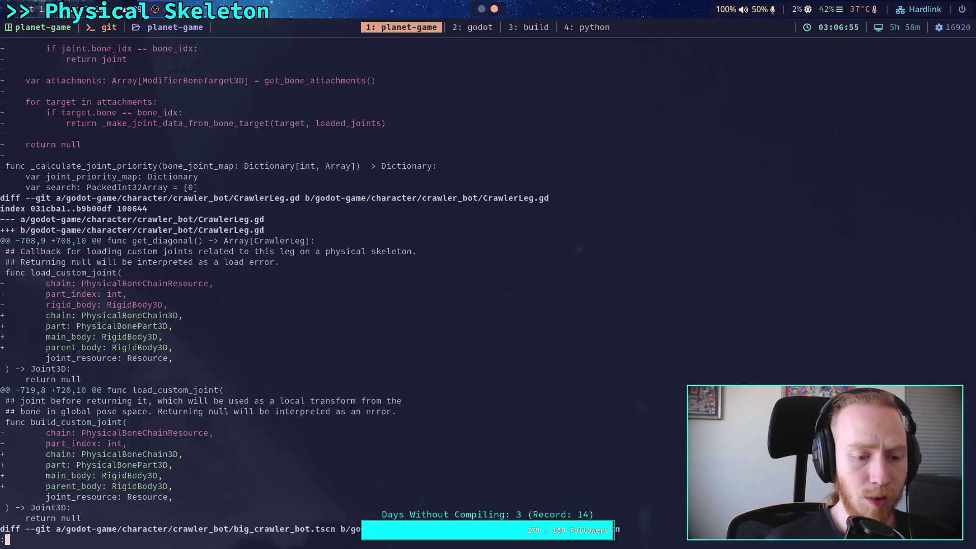
scroll(488, 285, "down", 3)
type("q")
type("git add godot-game/character/")
type("crawler_bot/CrawlerLeg.gd")
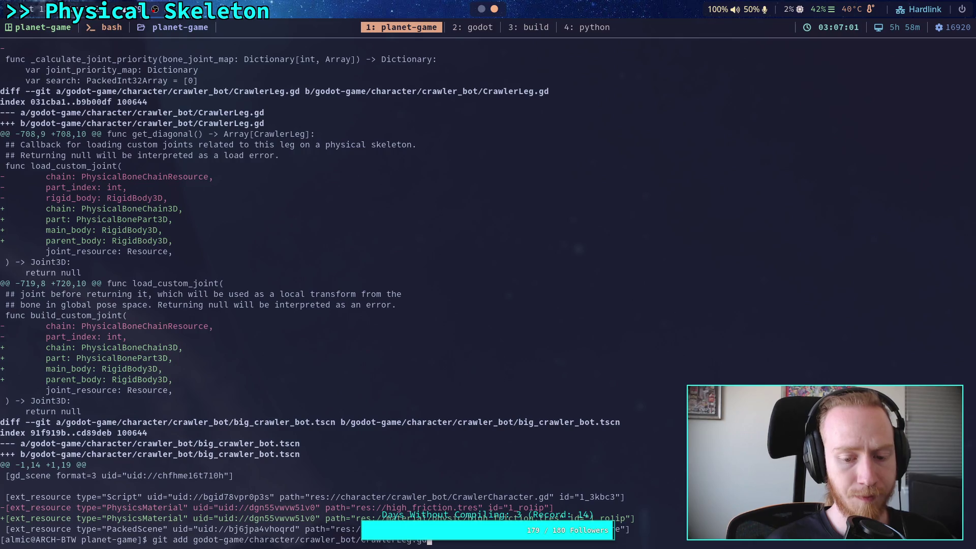
key("Return")
Step: Review the crawler scene, BreakableJoint and CrawlerLayout.gd diffs, then run git status
type("git diff")
key("Return")
key("space")
key("space")
key("b")
key("space")
key("space")
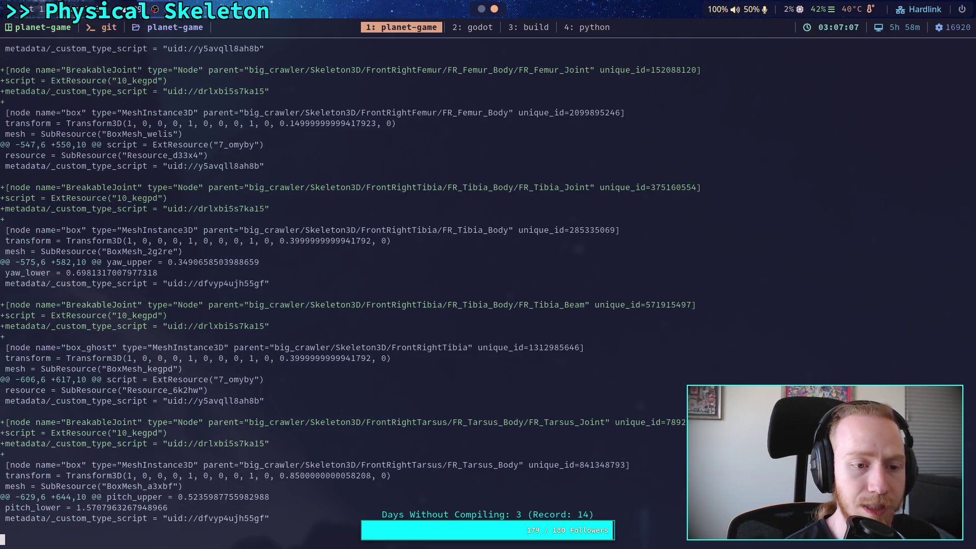
key("space")
key("space")
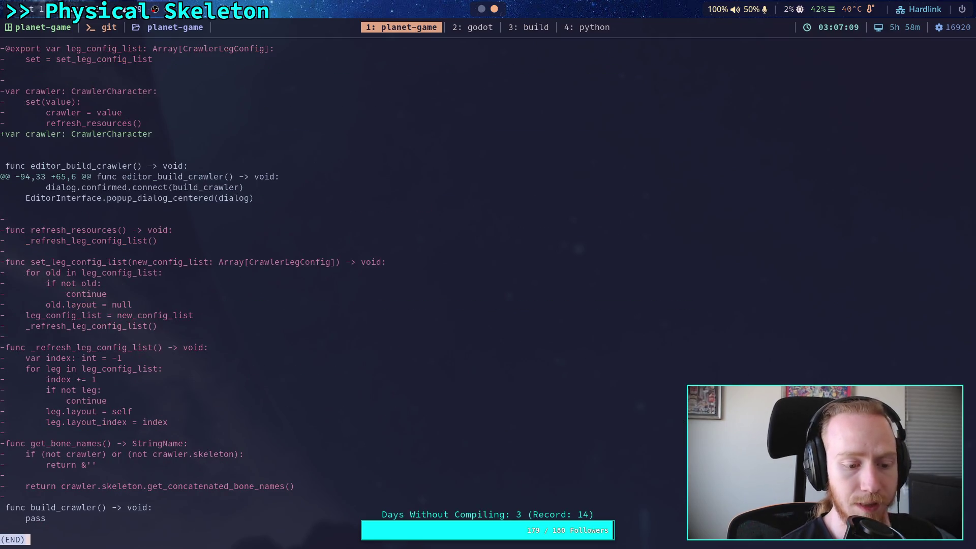
type("qgit status")
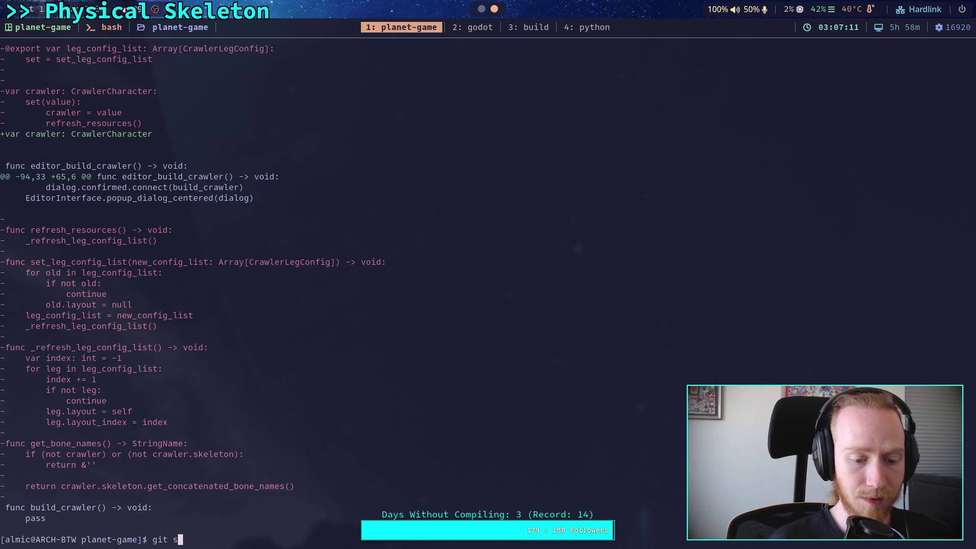
key("Return")
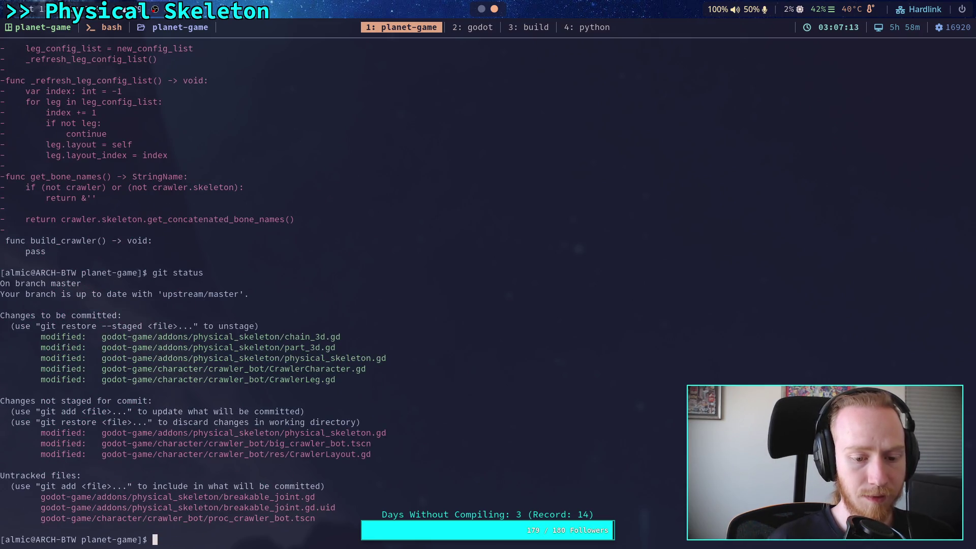
Step: Start git commit with summary 'Work on PhysicalSkeleton' and a 'More progress on breaking up' bullet
type("git commit")
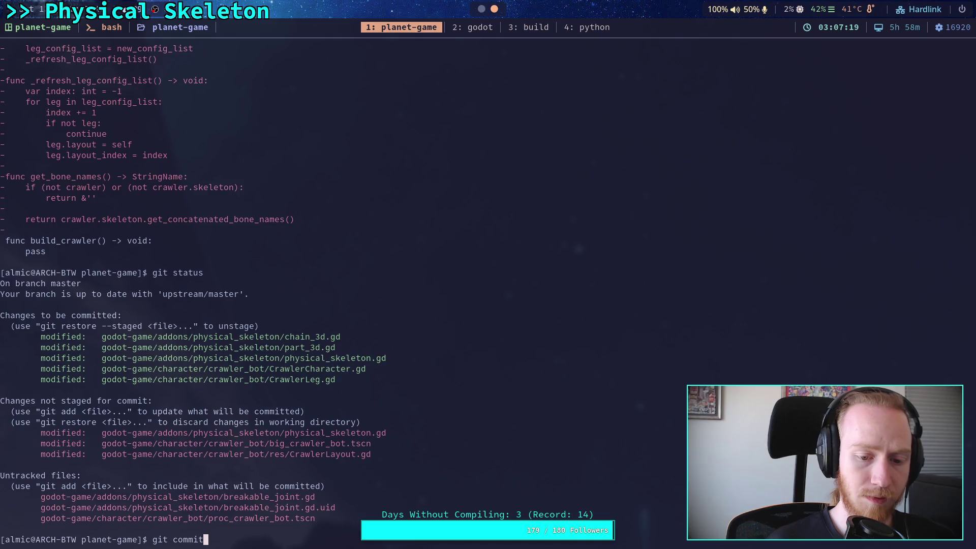
key("Return")
type("iWork on")
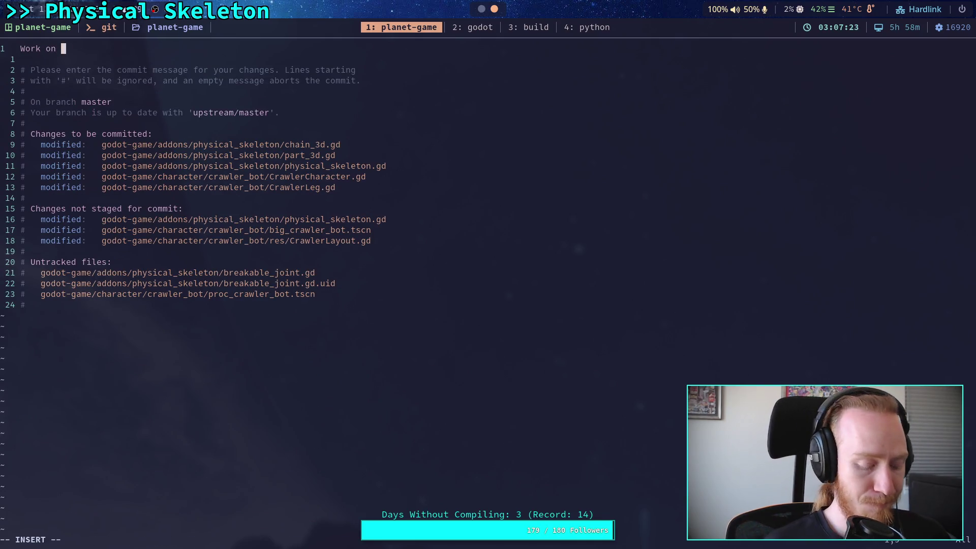
type("PhysicalSkeleton,")
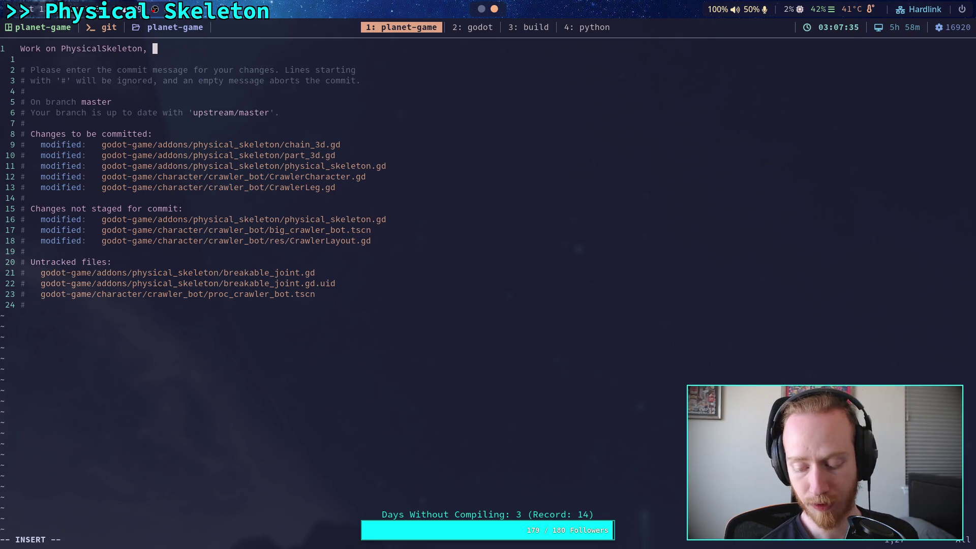
key("BackSpace")
key("BackSpace")
key("Return")
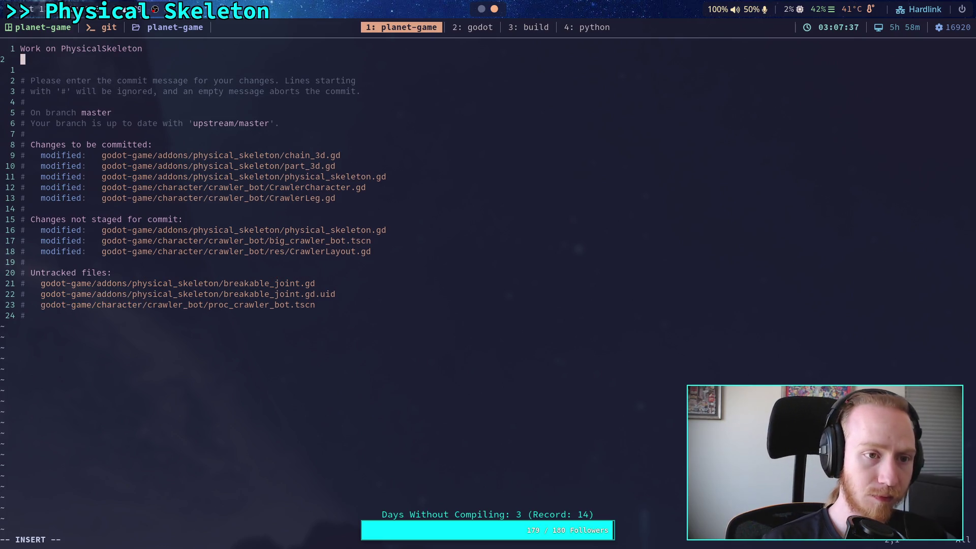
key("Return")
type("- More pr")
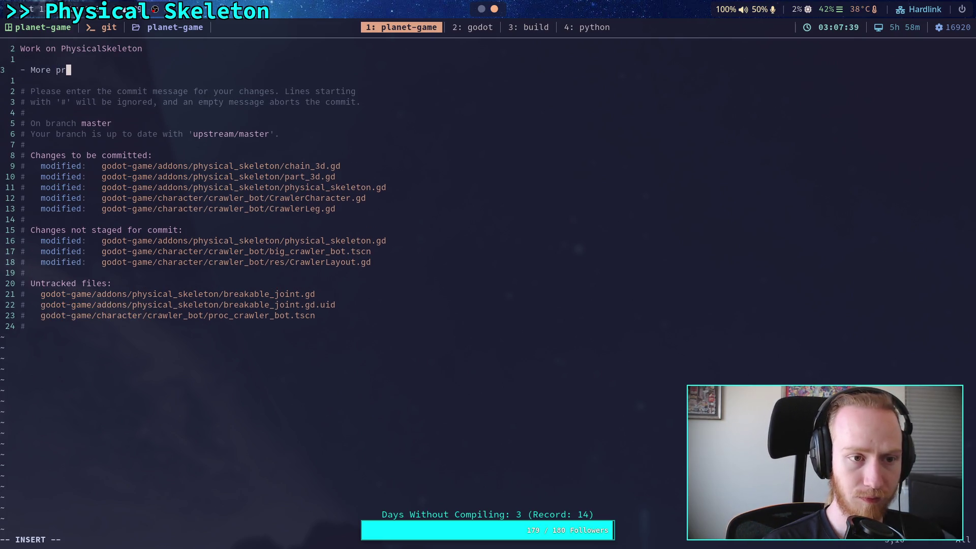
type("ogress")
key("BackSpace")
key("BackSpace")
key("BackSpace")
type("res")
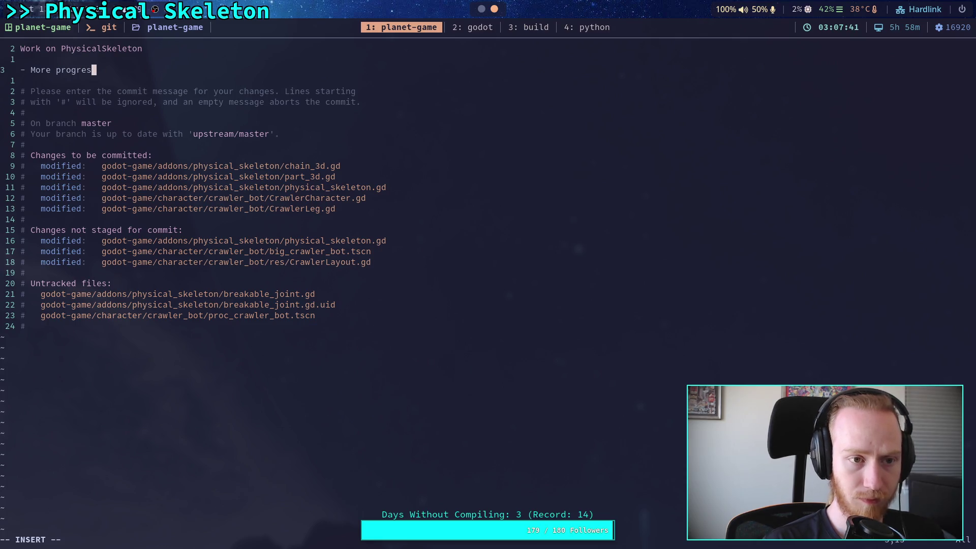
type("s on breaking up ")
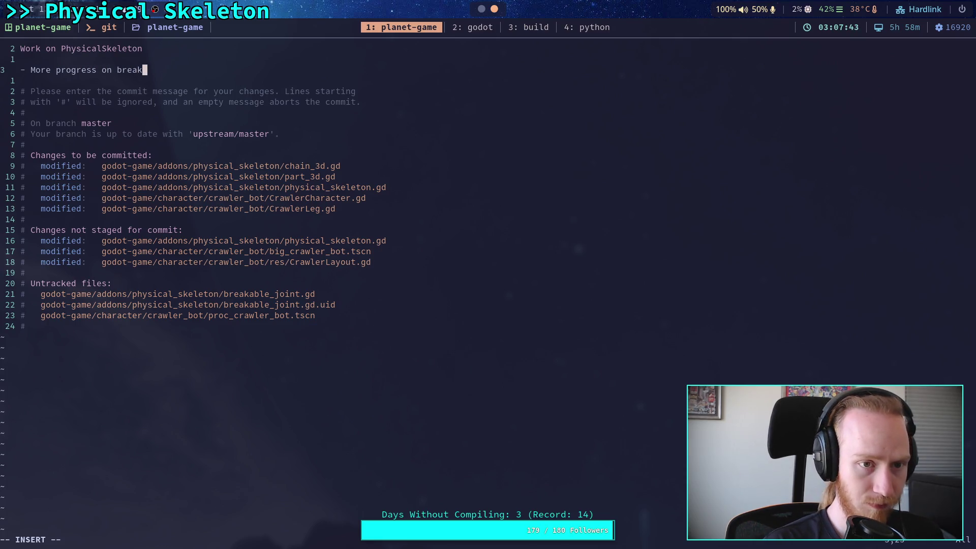
type("Phy")
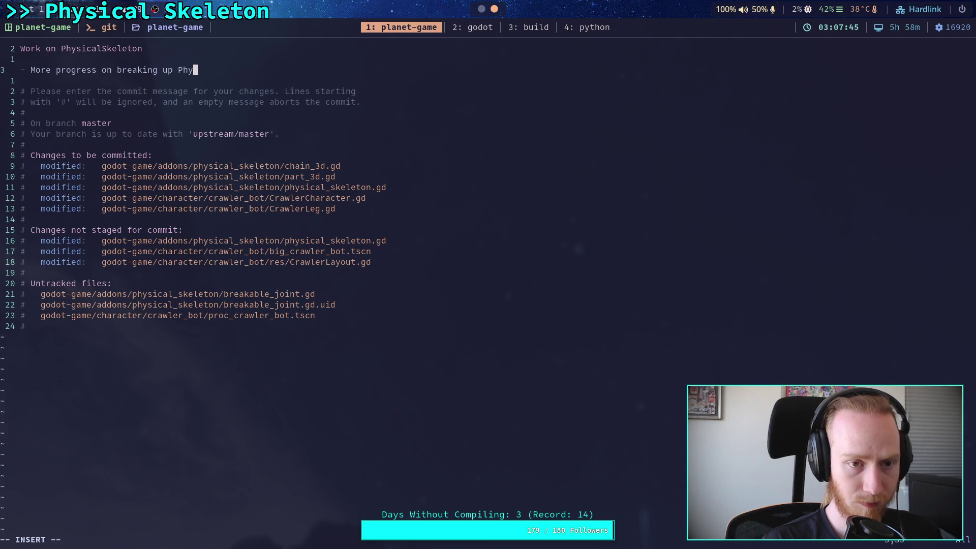
type("sicalSkeleton int")
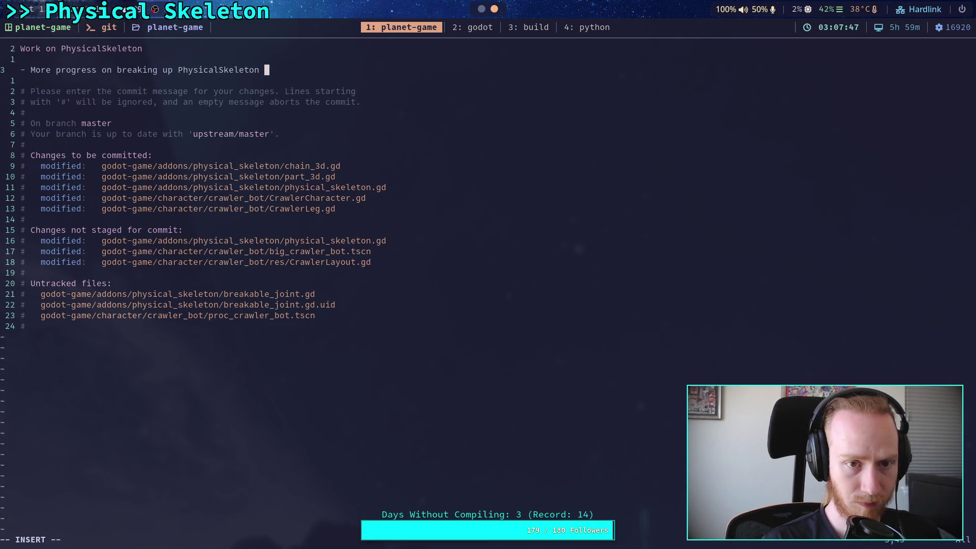
key("BackSpace")
type("o ")
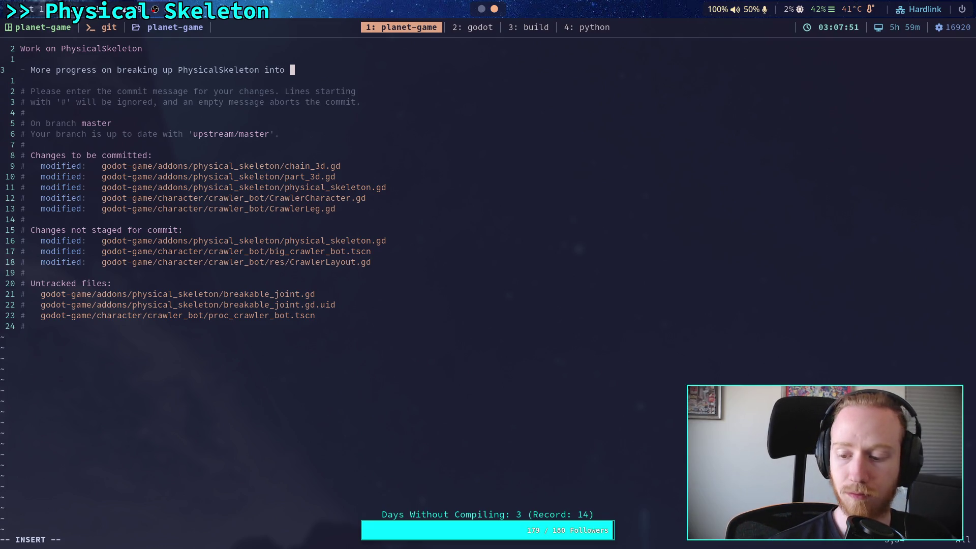
type("compone")
key("BackSpace")
key("BackSpace")
key("BackSpace")
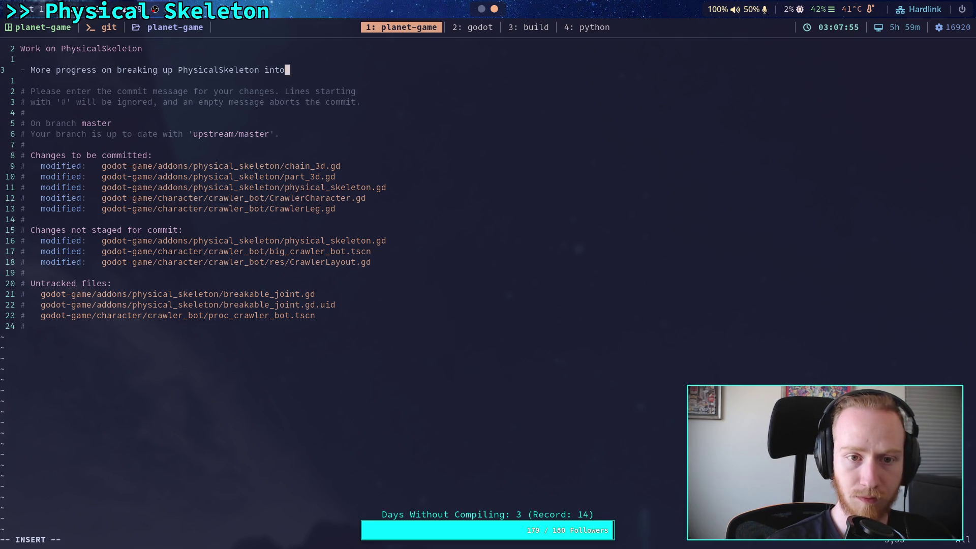
Step: End the message with 'chains' and 'and parts', then save with :wq to commit
key("Return")
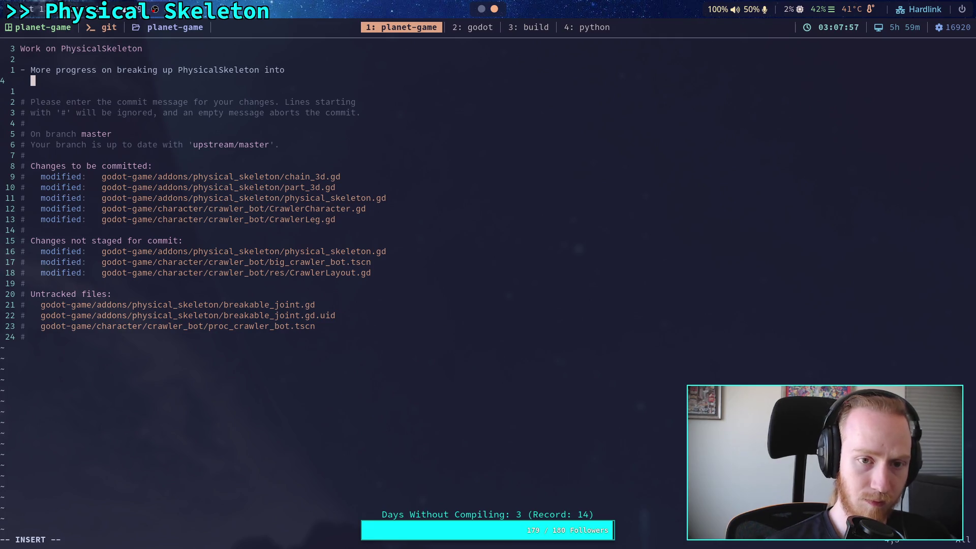
key("BackSpace")
key("BackSpace")
key("BackSpace")
type("chains")
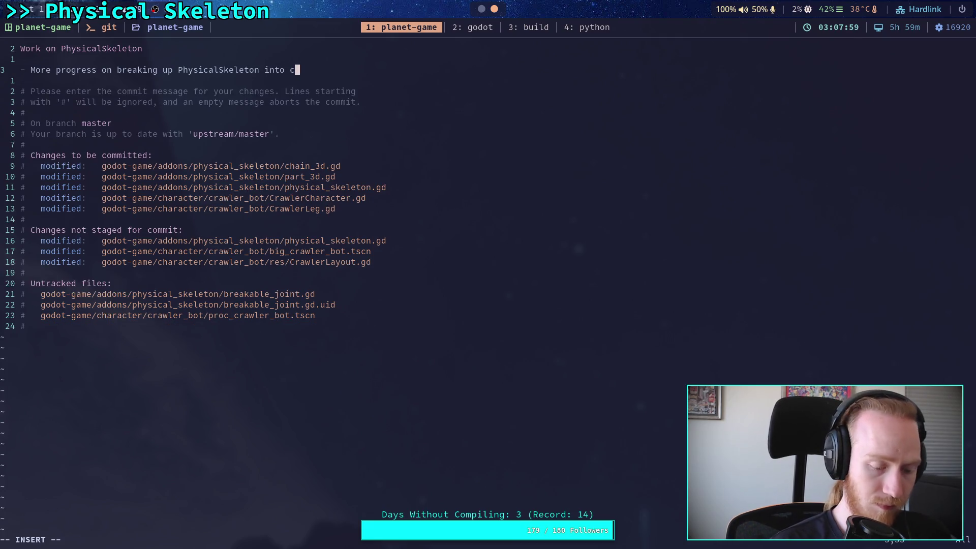
key("Return")
type("and parts")
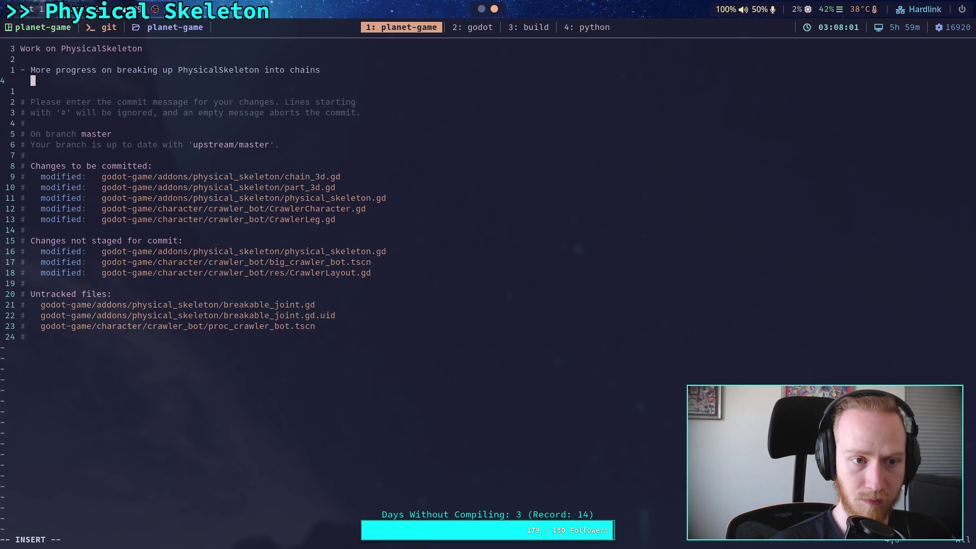
key("Escape")
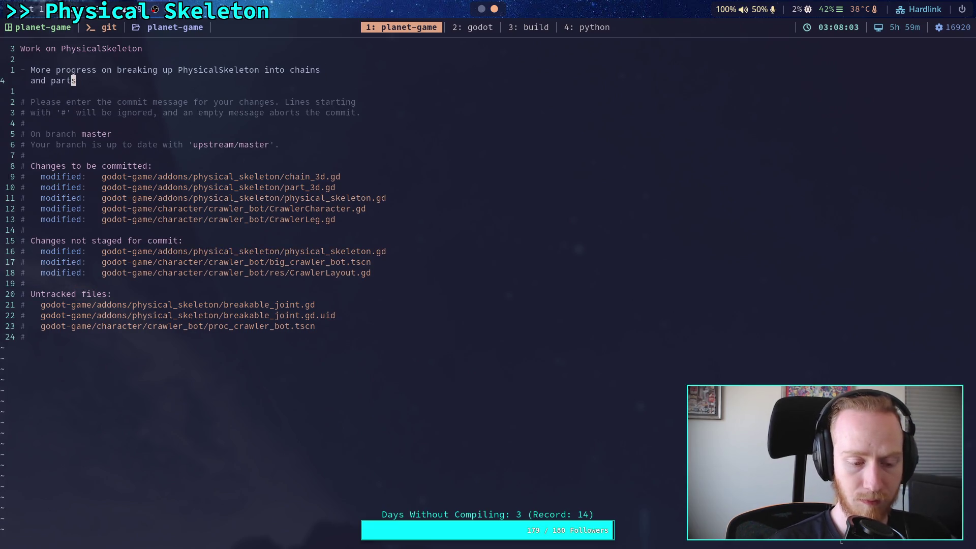
type(":wq")
key("Return")
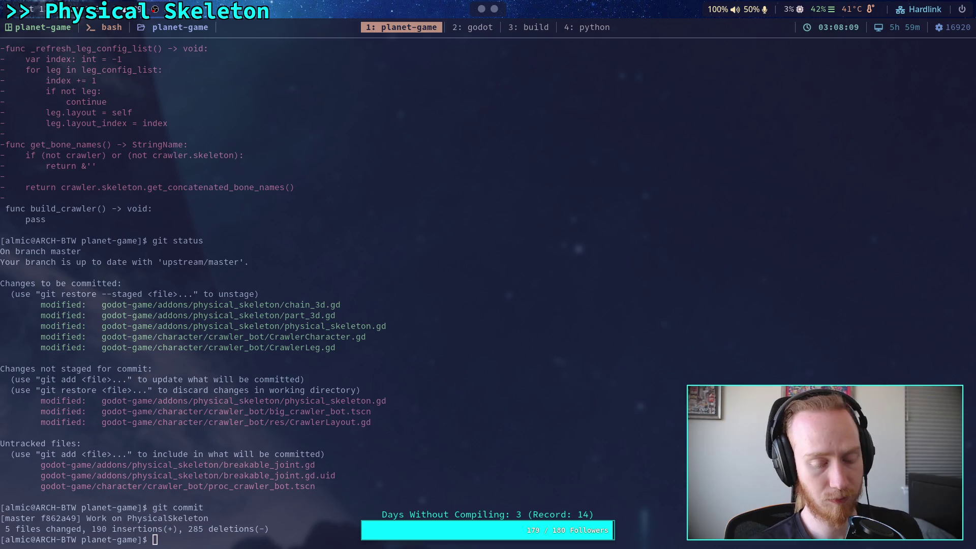
Step: Run git status, push commit f862a49 to origin master, and return to the Godot editor
type("git status")
key("Return")
type("git push")
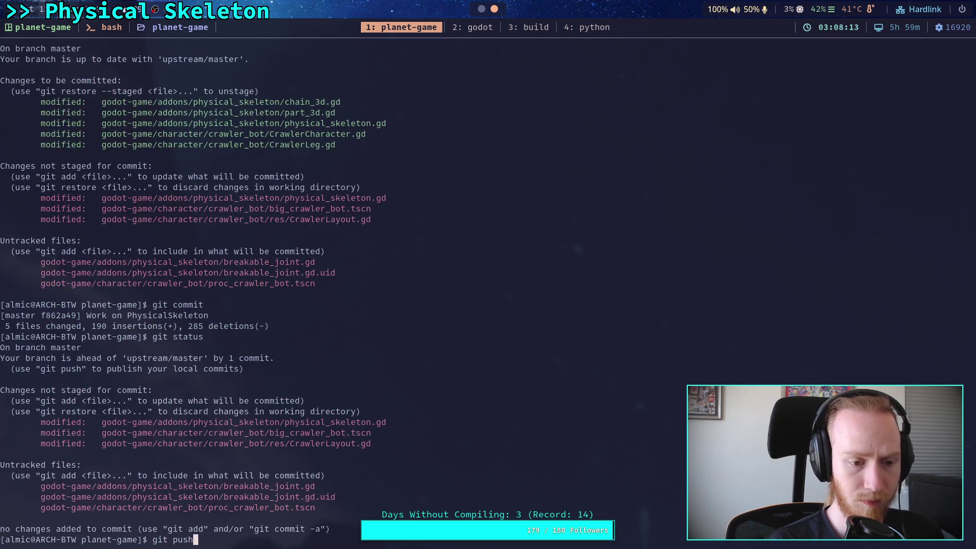
key("Return")
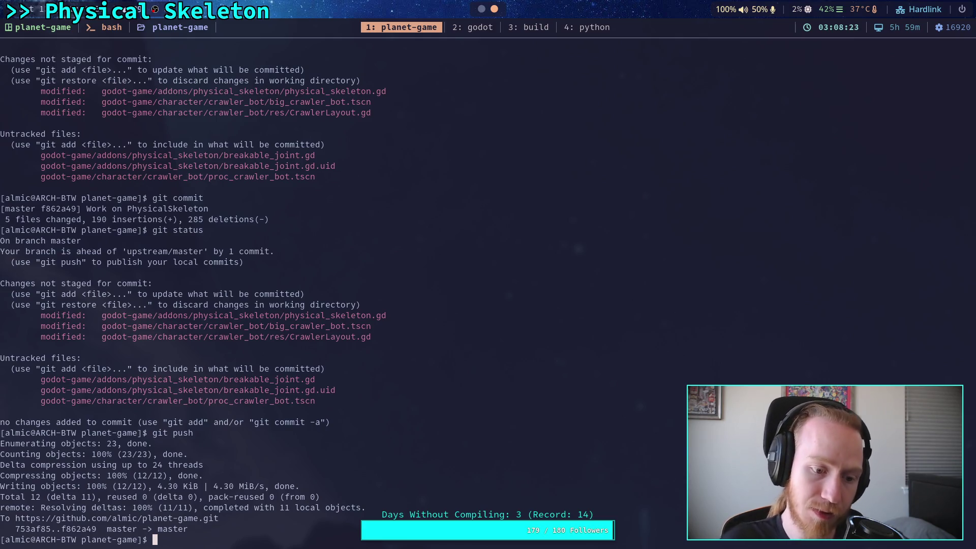
left_click(482, 26)
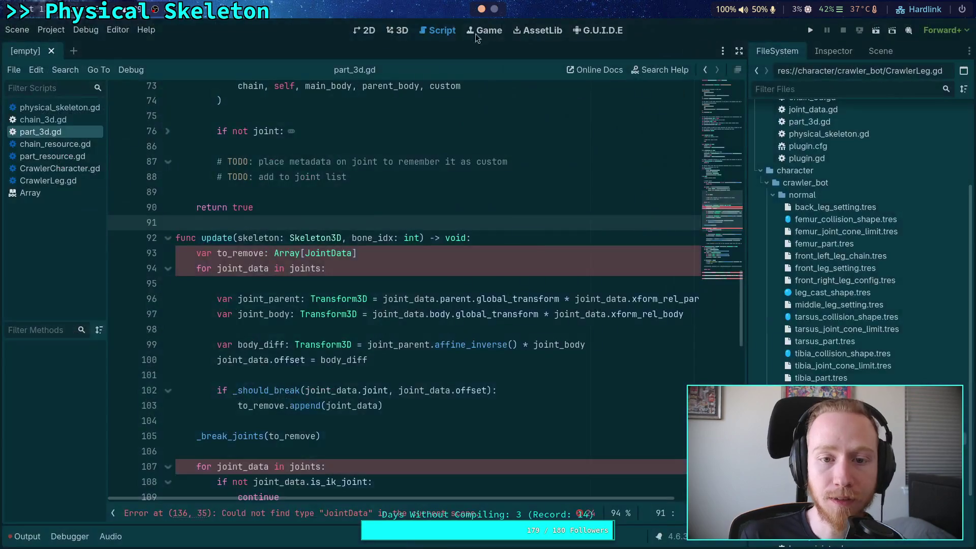
Step: Scroll up through part_3d.gd's code, stopping at lines 56 and 46
left_click(373, 379)
scroll(331, 369, "up", 9)
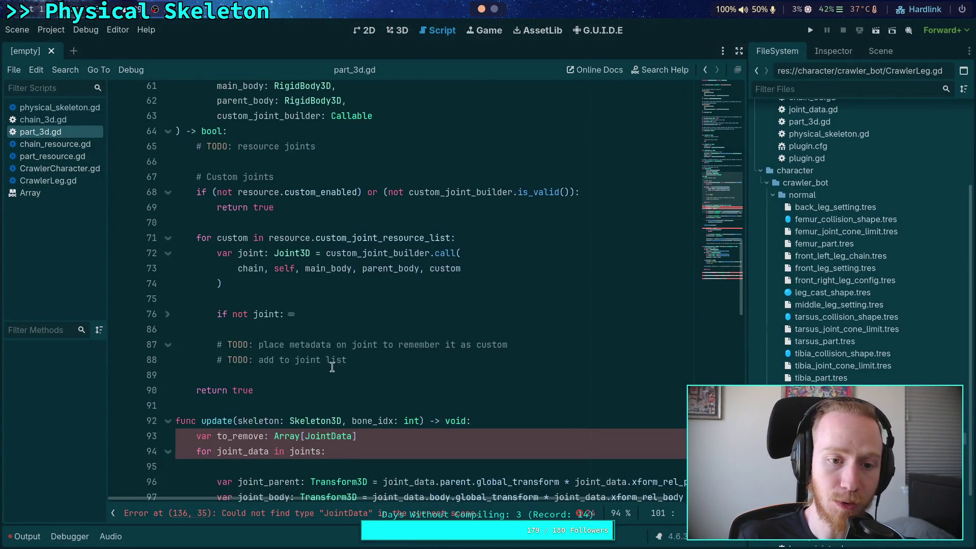
left_click(281, 239)
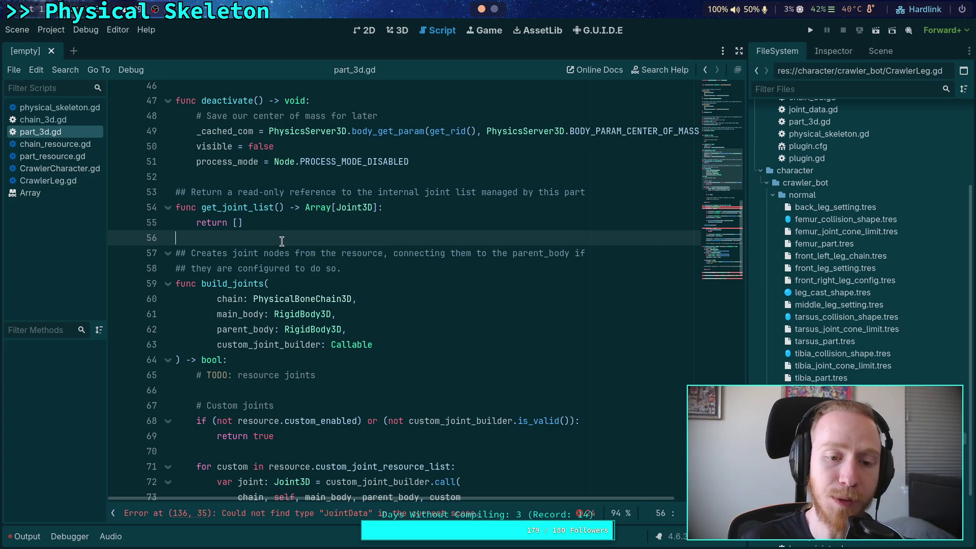
scroll(301, 239, "up", 3)
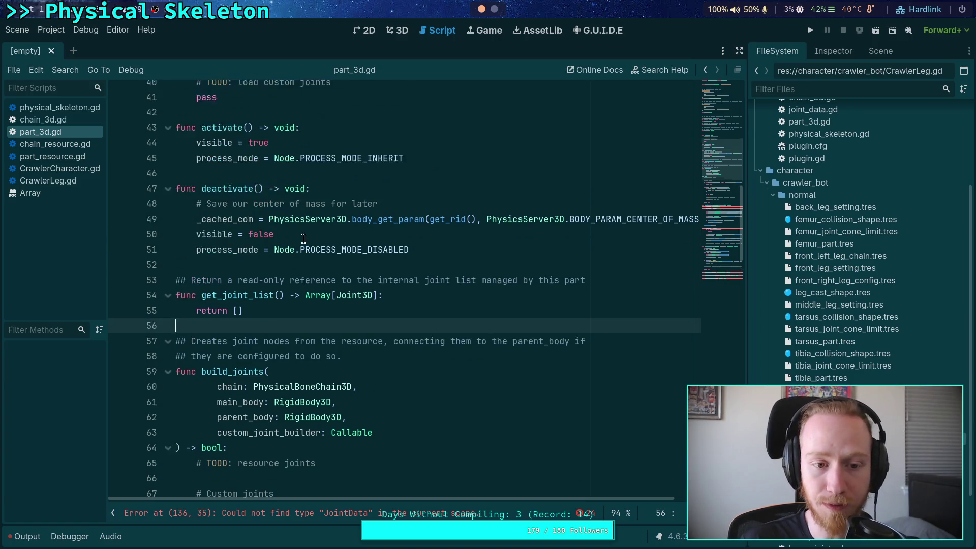
left_click(324, 218)
Step: Open chain_resource.gd, then chain_3d.gd, and scroll through its bone and part lists
left_click(56, 143)
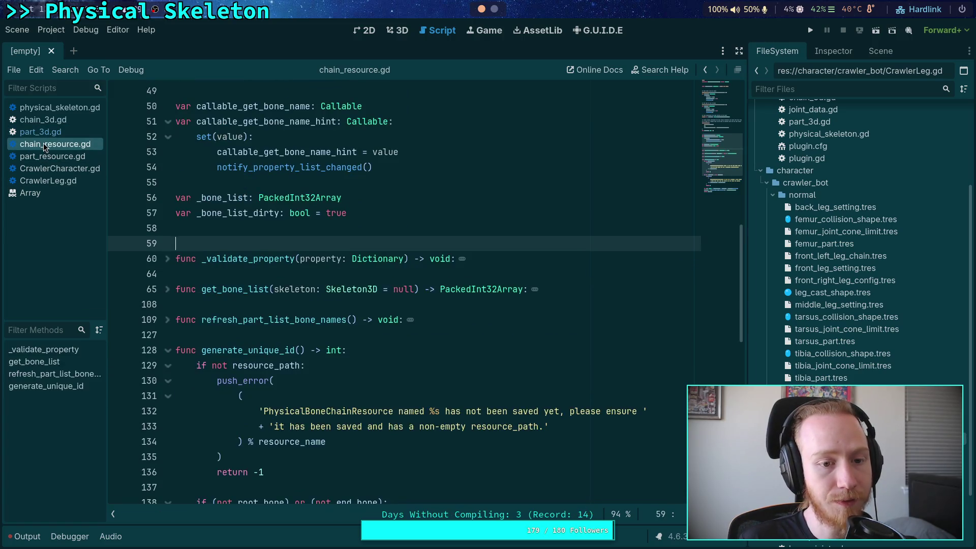
left_click(70, 119)
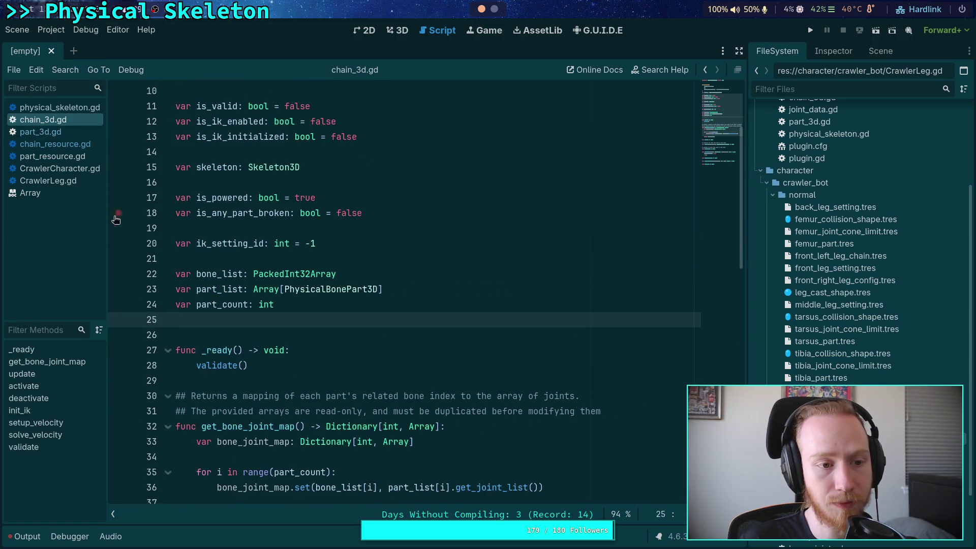
mouse_move(289, 276)
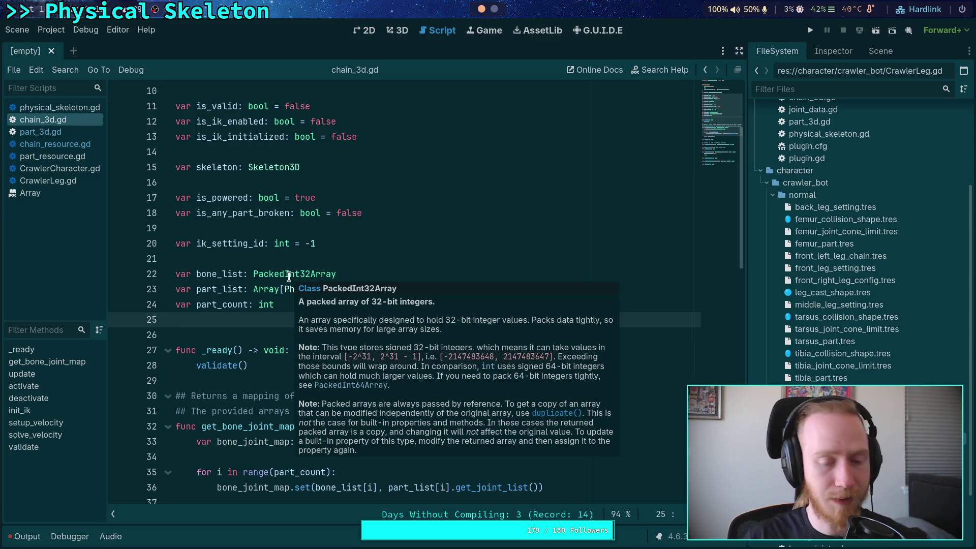
scroll(242, 318, "down", 5)
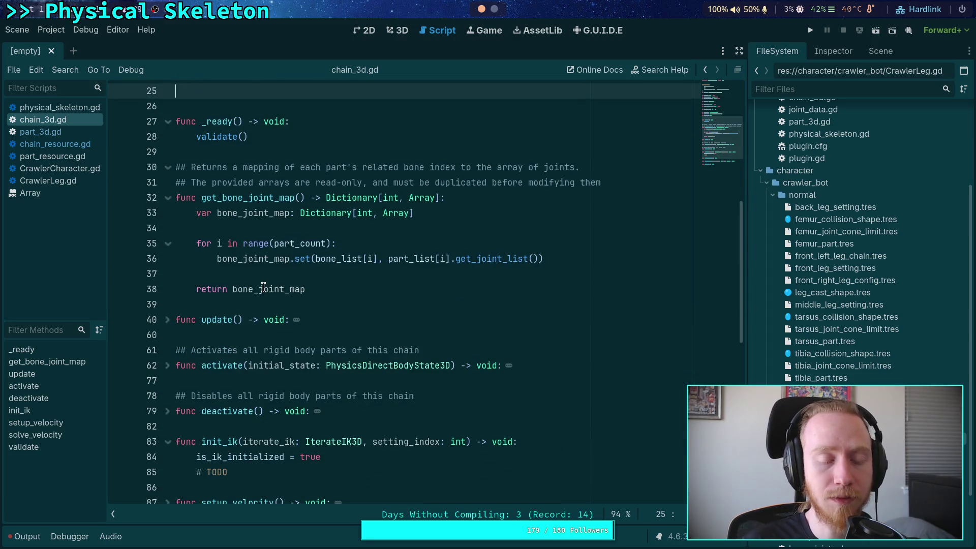
scroll(263, 284, "down", 3)
scroll(235, 253, "up", 1)
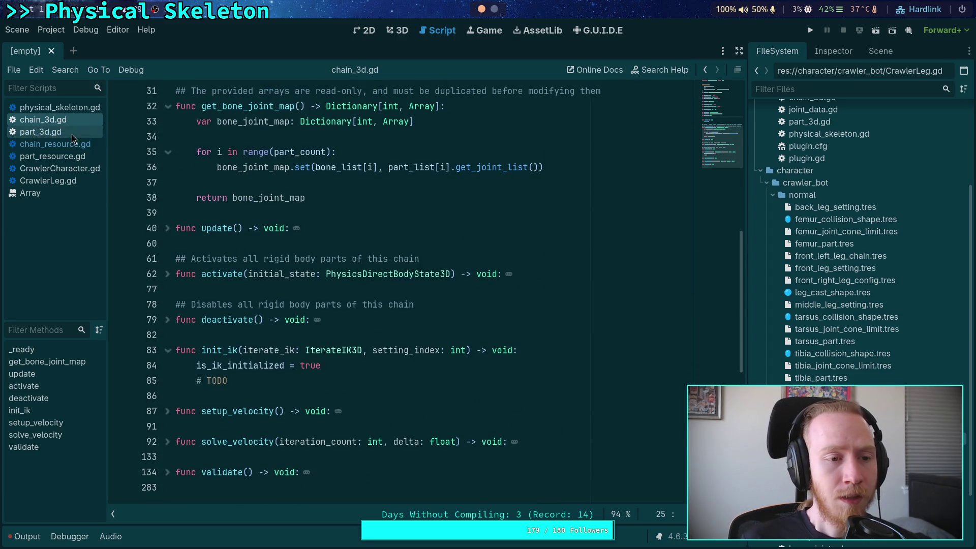
Step: Open physical_skeleton.gd and review lines 380–393 where JointData's body, joint and transforms are set
left_click(56, 108)
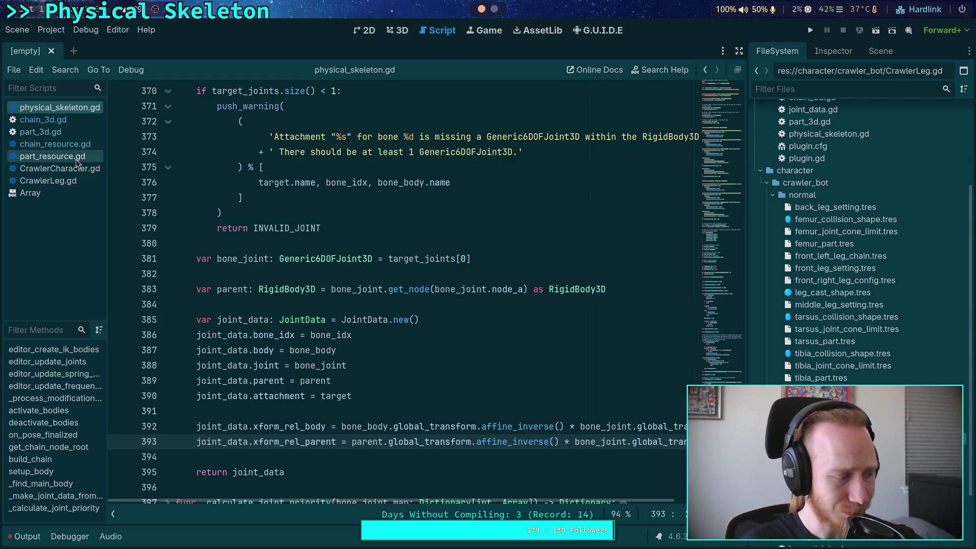
left_click(267, 245)
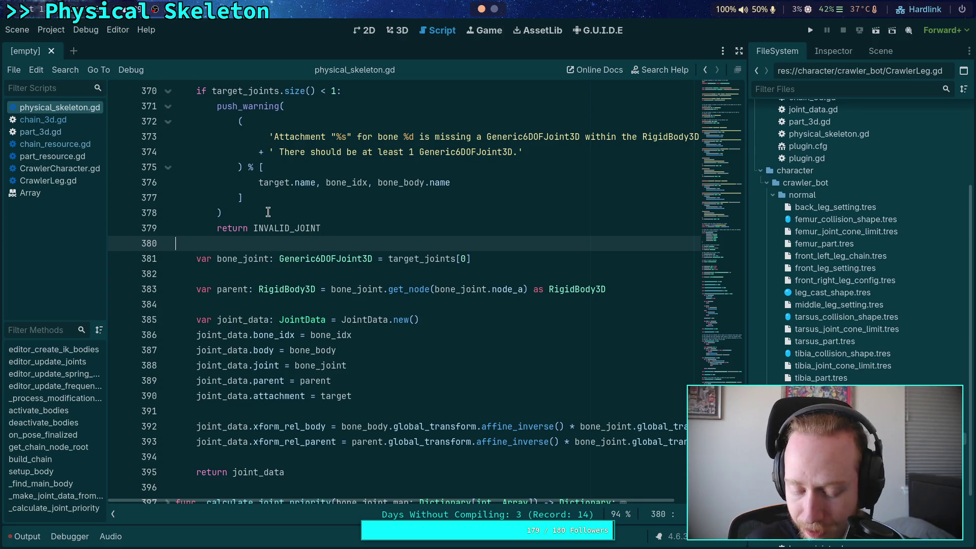
scroll(268, 211, "up", 6)
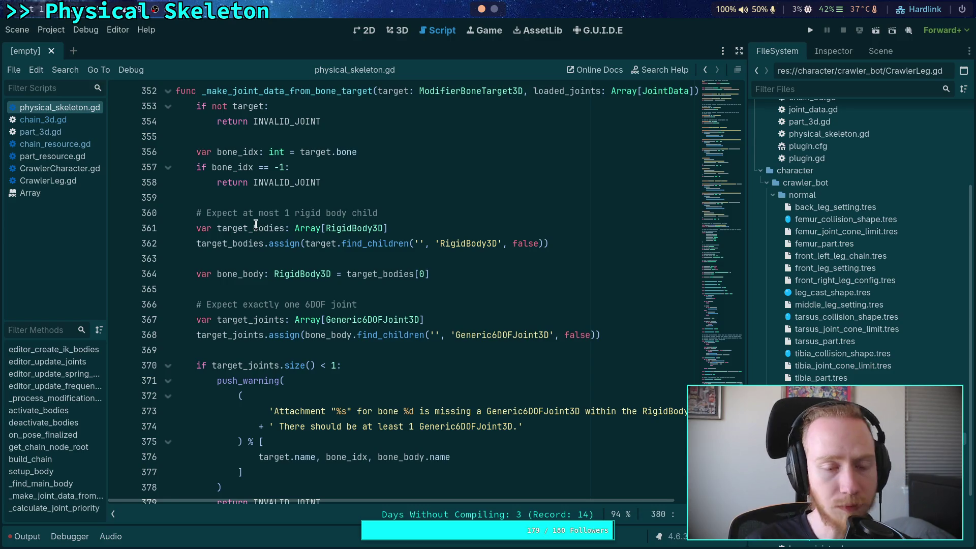
scroll(241, 207, "up", 3)
scroll(219, 190, "down", 6)
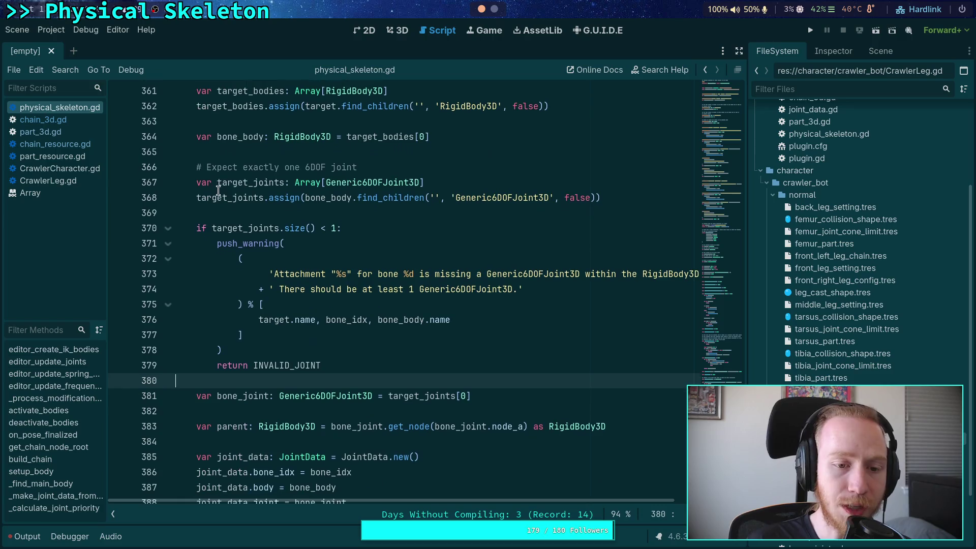
scroll(383, 371, "down", 3)
left_click_drag(463, 441, 322, 255)
left_click(414, 273)
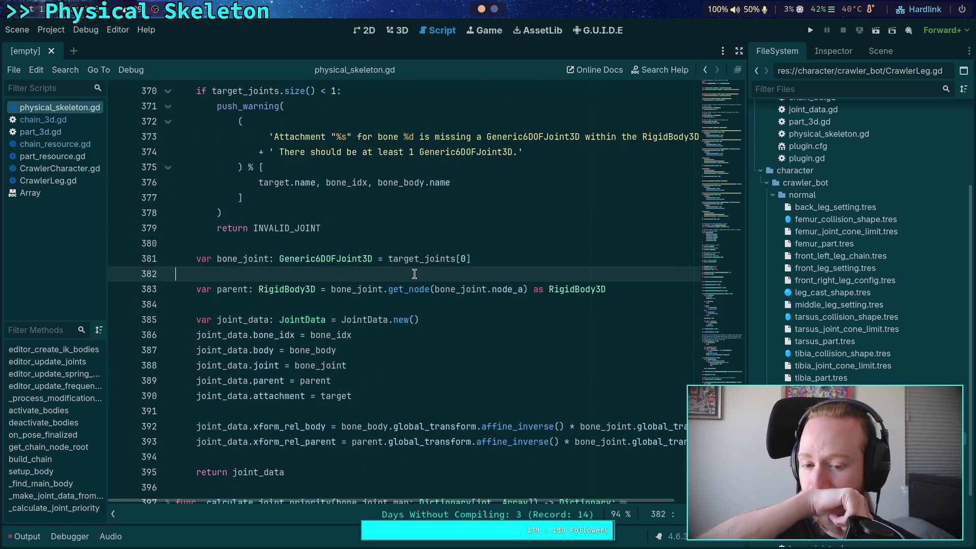
left_click_drag(295, 432, 373, 441)
left_click(384, 411)
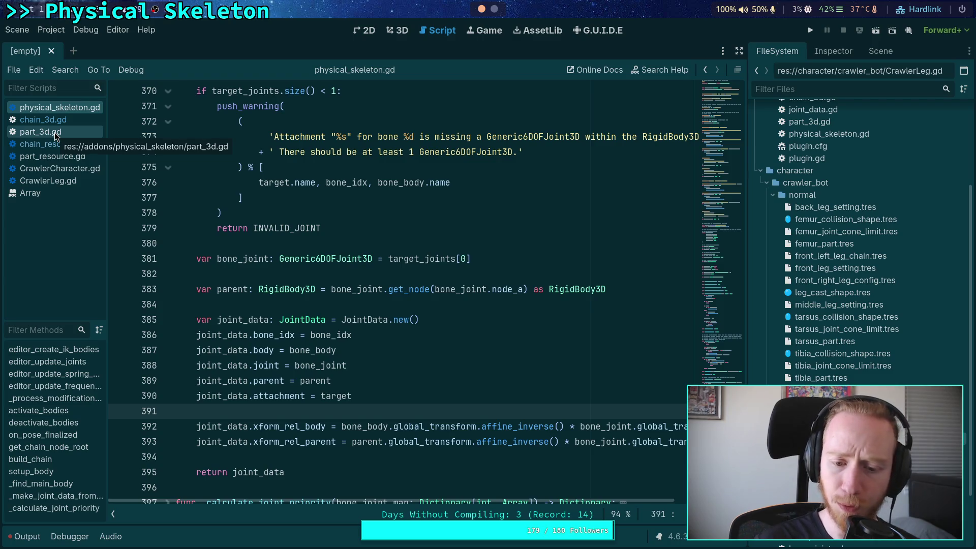
Step: Review part_3d.gd's joint code down to line 91
left_click(71, 133)
scroll(292, 331, "down", 10)
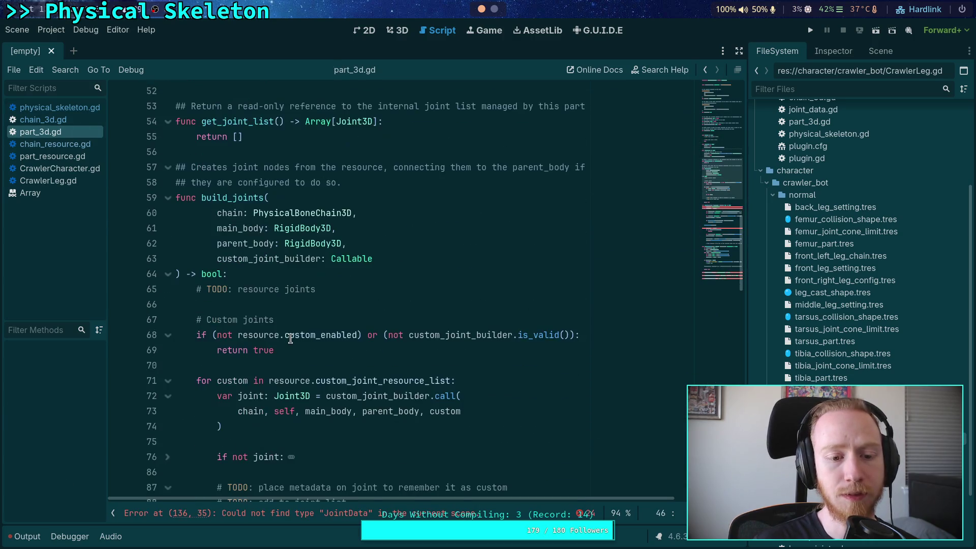
left_click(314, 319)
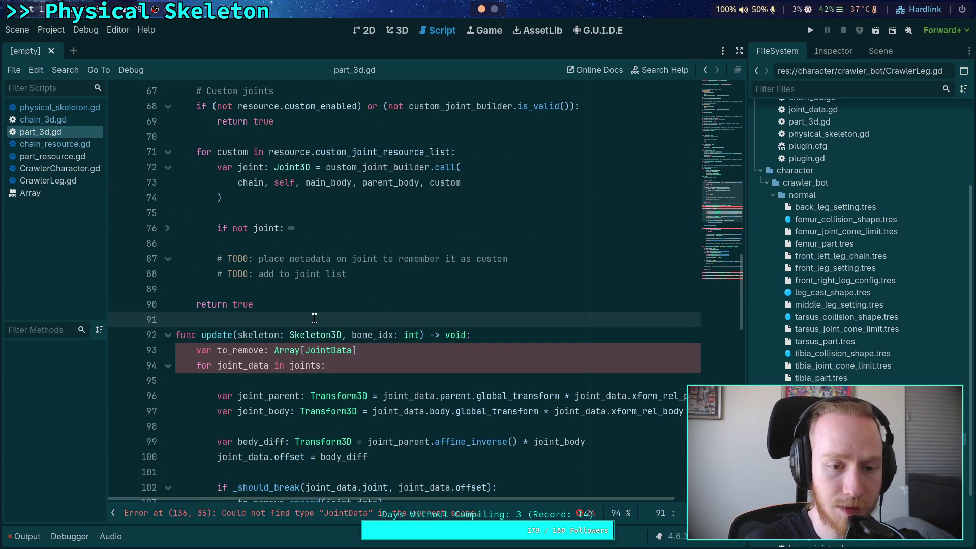
Step: In chain_3d.gd, inspect solve_velocity and setup_velocity, leaving them and validate collapsed
left_click(44, 120)
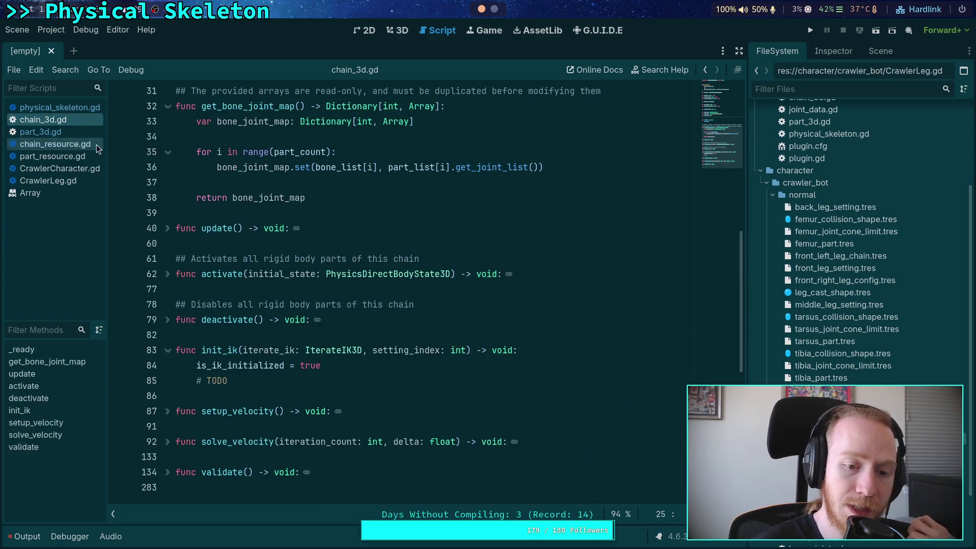
left_click(167, 441)
scroll(173, 417, "down", 6)
scroll(185, 387, "down", 10)
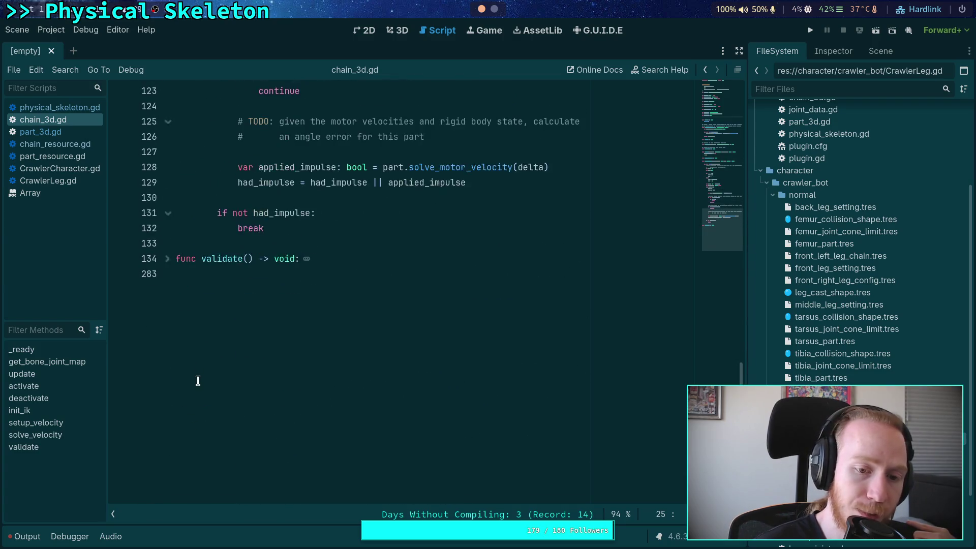
scroll(191, 379, "up", 10)
scroll(178, 259, "up", 2)
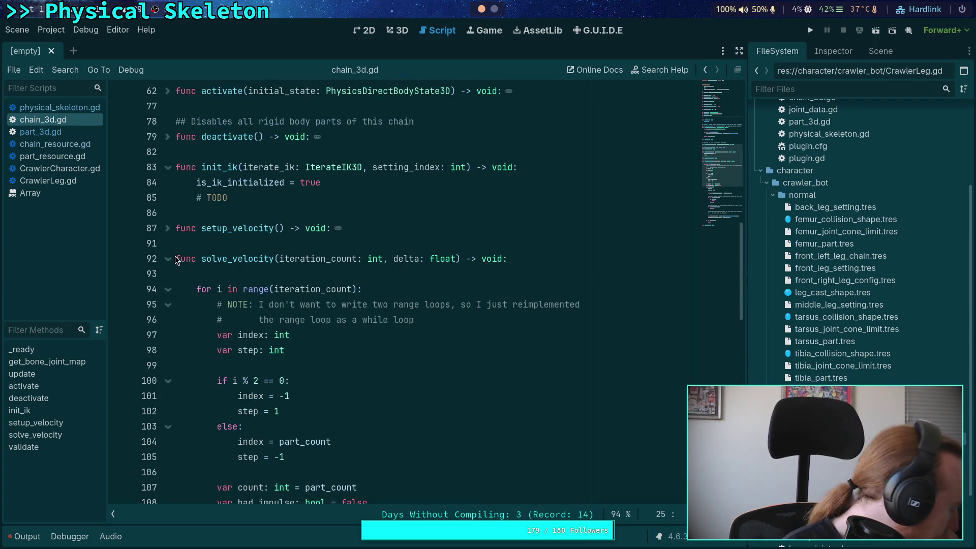
left_click(169, 258)
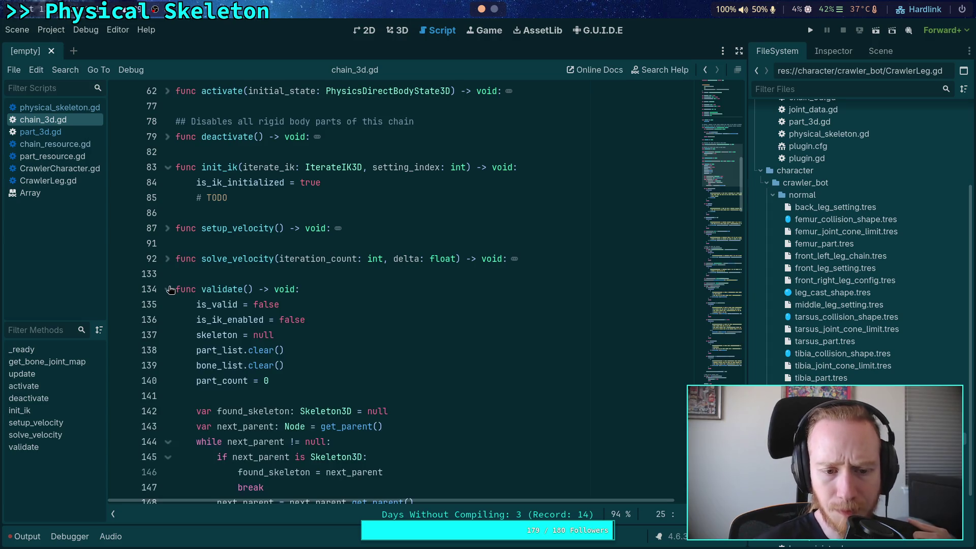
left_click(168, 289)
left_click(168, 228)
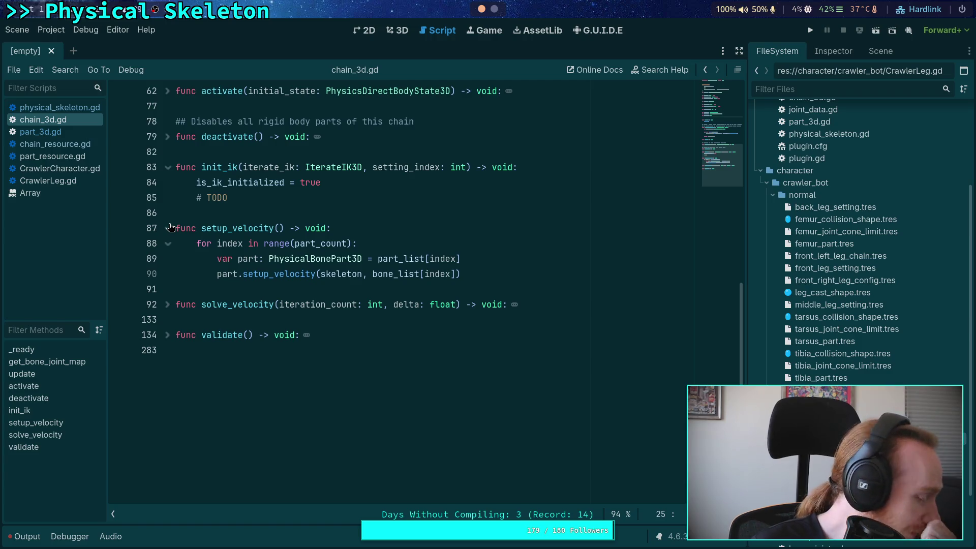
left_click(169, 228)
Step: Go back to physical_skeleton.gd's RigidBody3D and Generic6DOFJoint3D lookup code
left_click(178, 212)
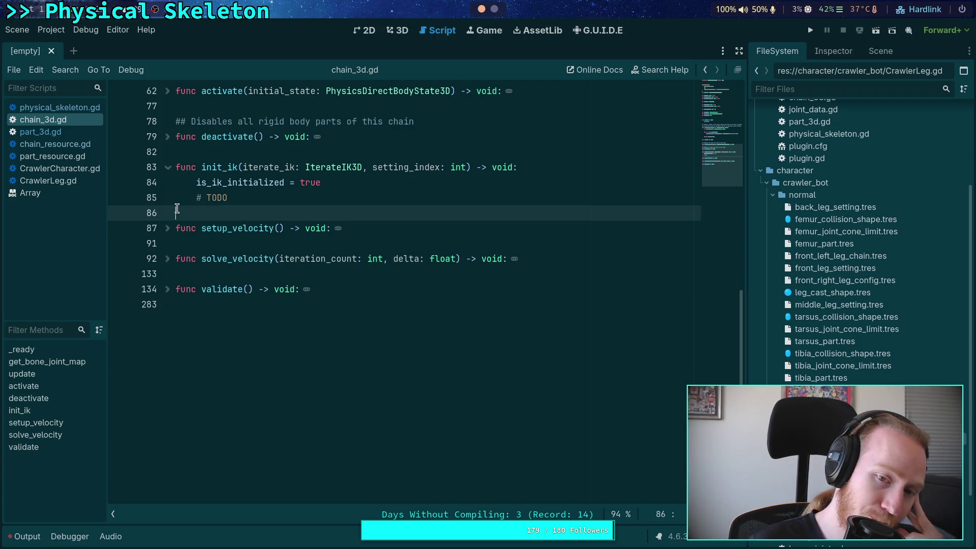
scroll(177, 208, "up", 3)
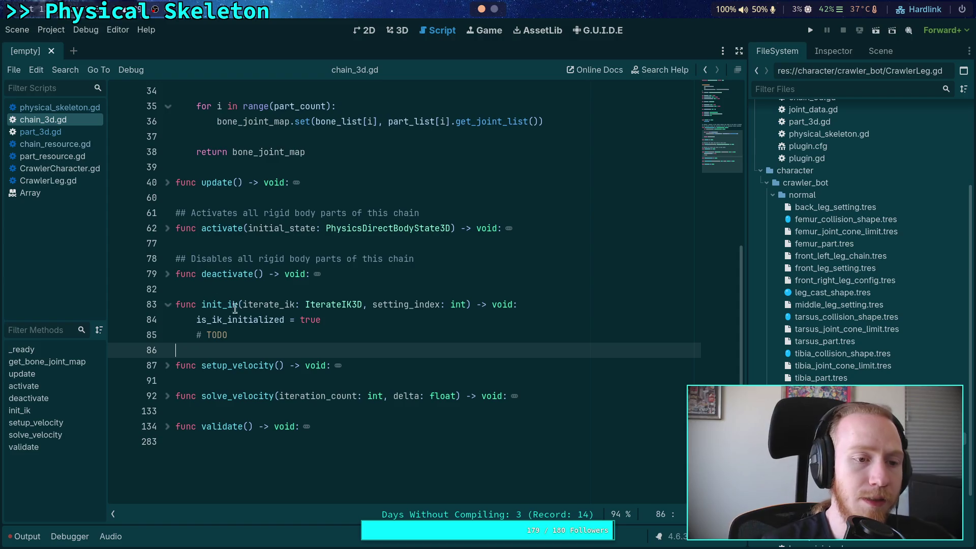
left_click(51, 107)
scroll(494, 325, "up", 9)
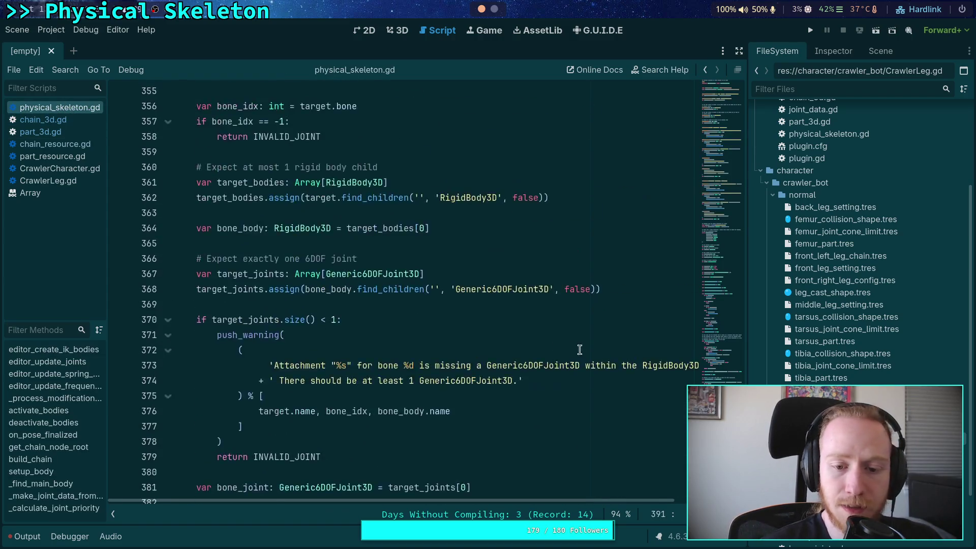
Step: Search physical_skeleton.gd for 'ik' and jump to the next match
left_click(577, 380)
key("ctrl+f")
type("ik")
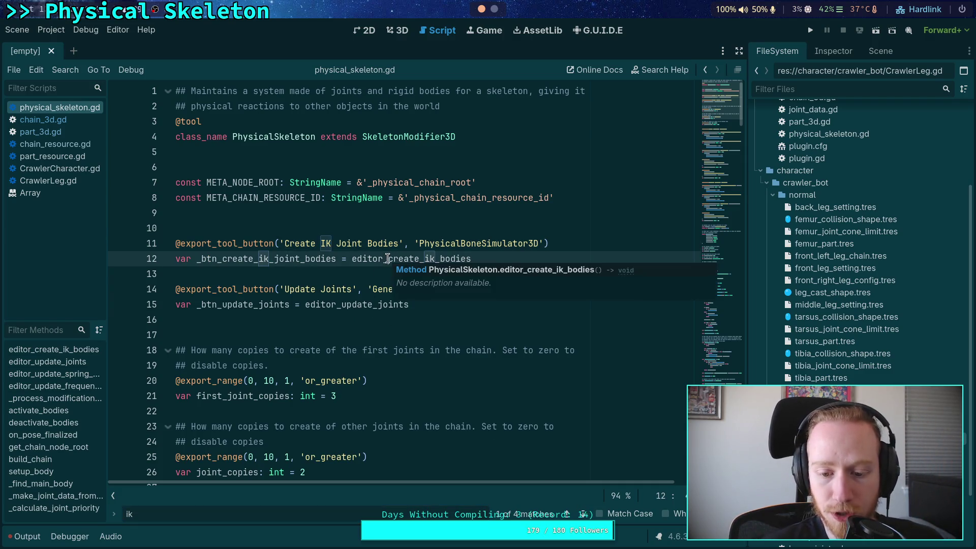
left_click(582, 513)
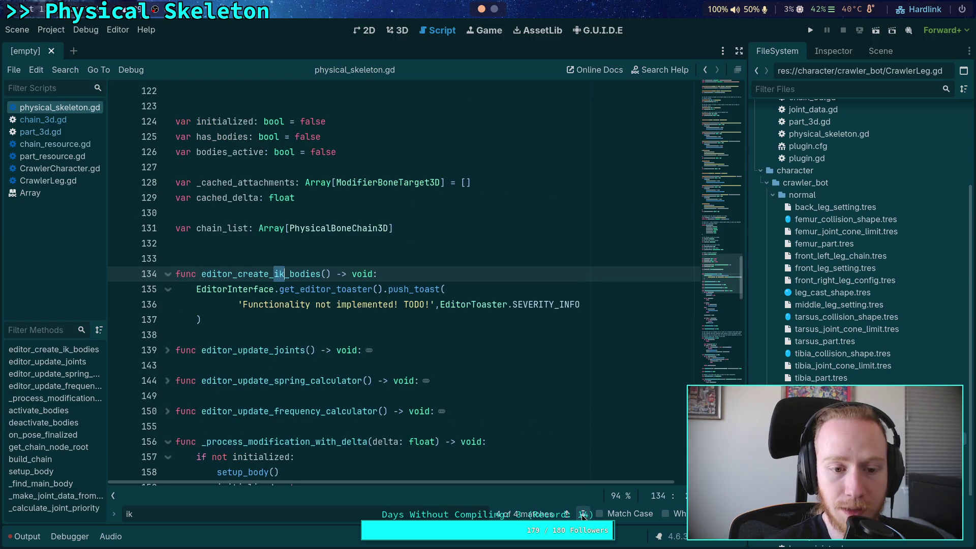
Step: Unfold editor_update_joints and inspect the main_body variable and placeholder editor functions
left_click(168, 351)
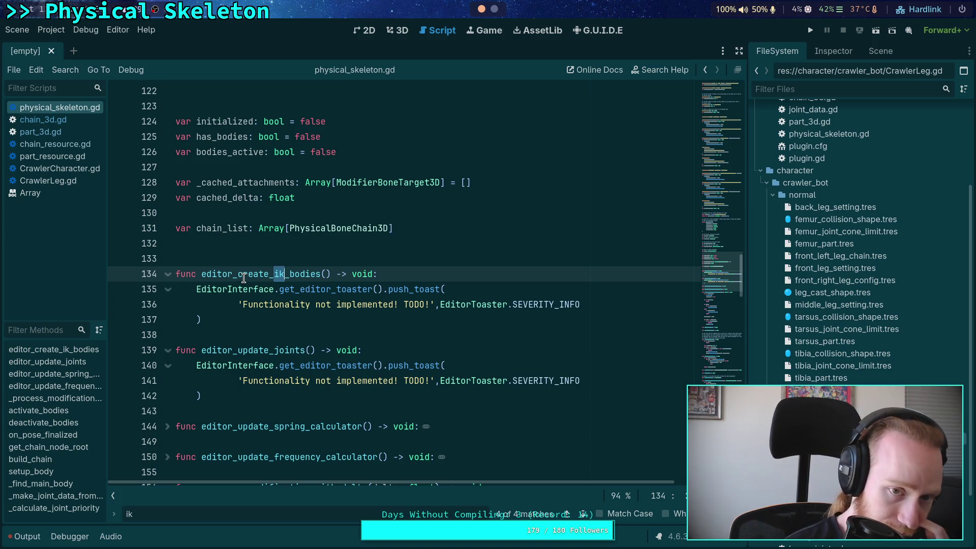
scroll(243, 278, "up", 5)
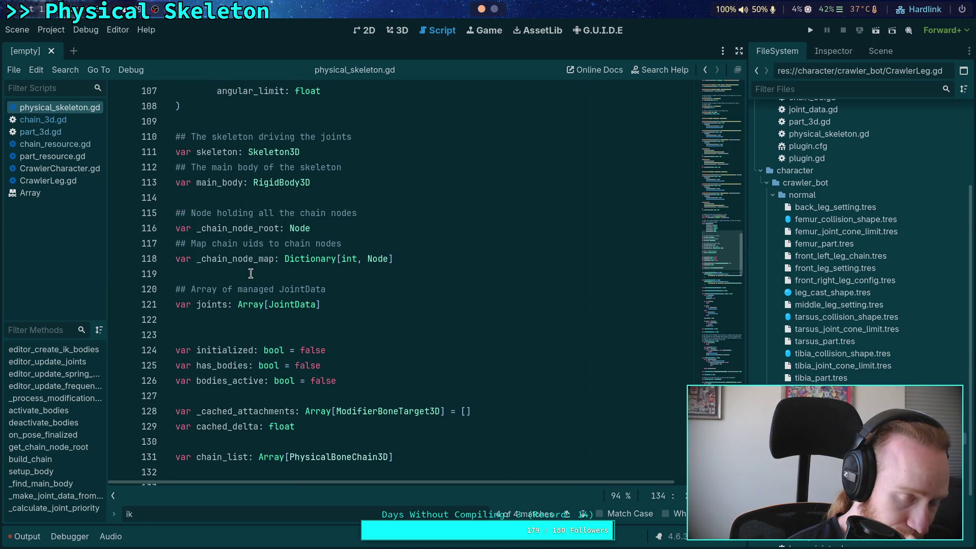
scroll(252, 272, "up", 1)
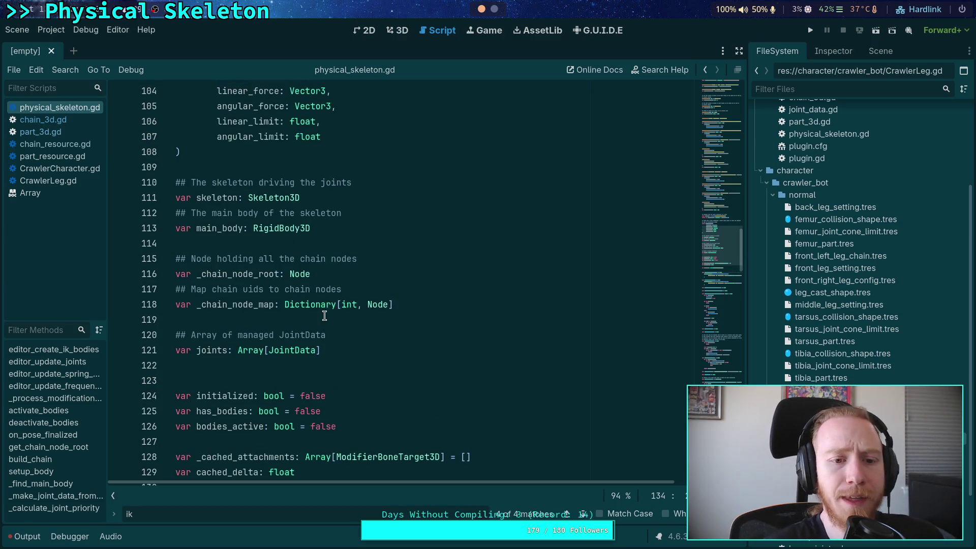
left_click_drag(331, 229, 136, 216)
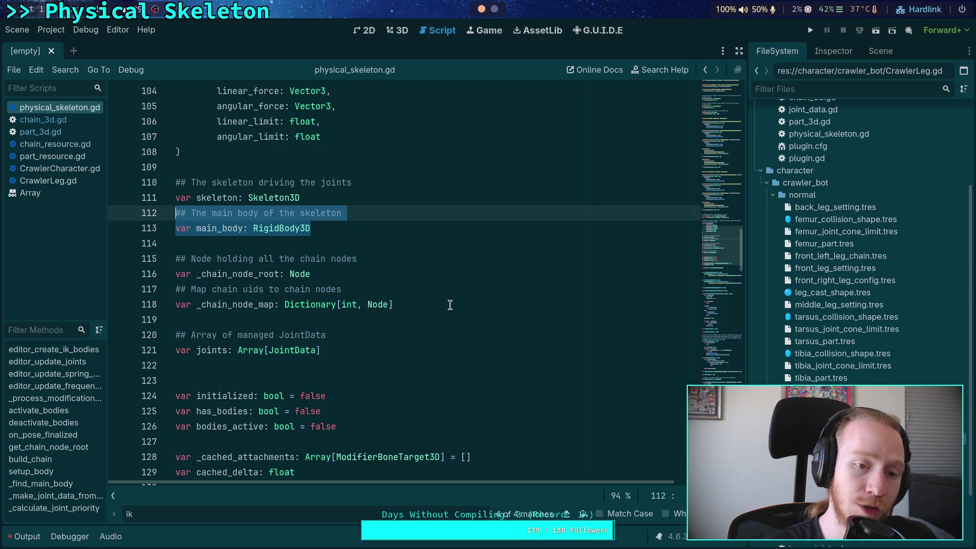
scroll(351, 310, "down", 6)
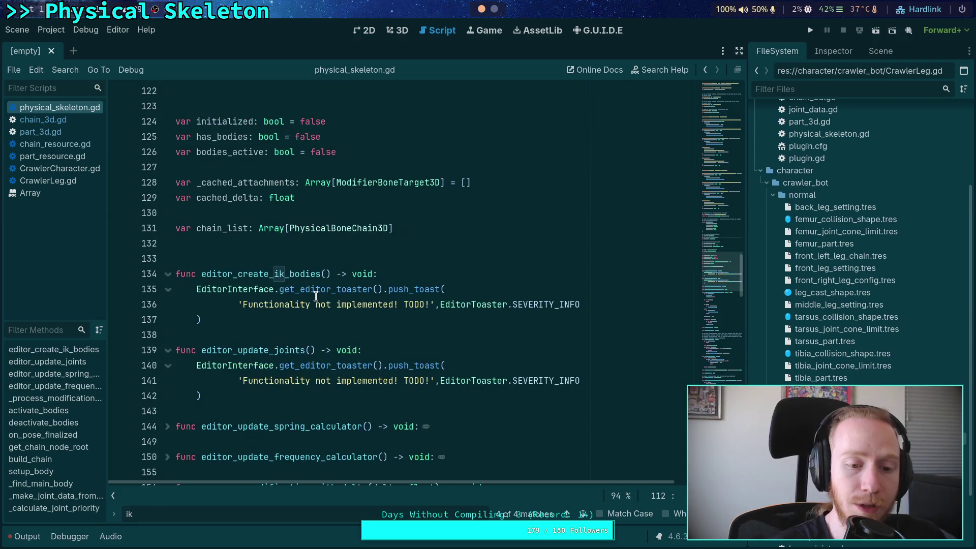
left_click_drag(297, 398, 279, 260)
left_click(348, 334)
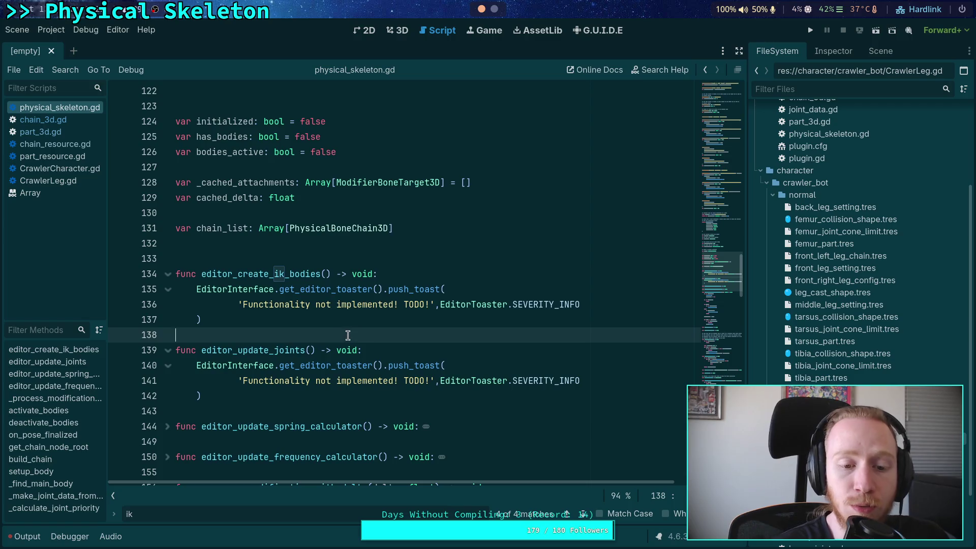
left_click_drag(222, 404, 193, 364)
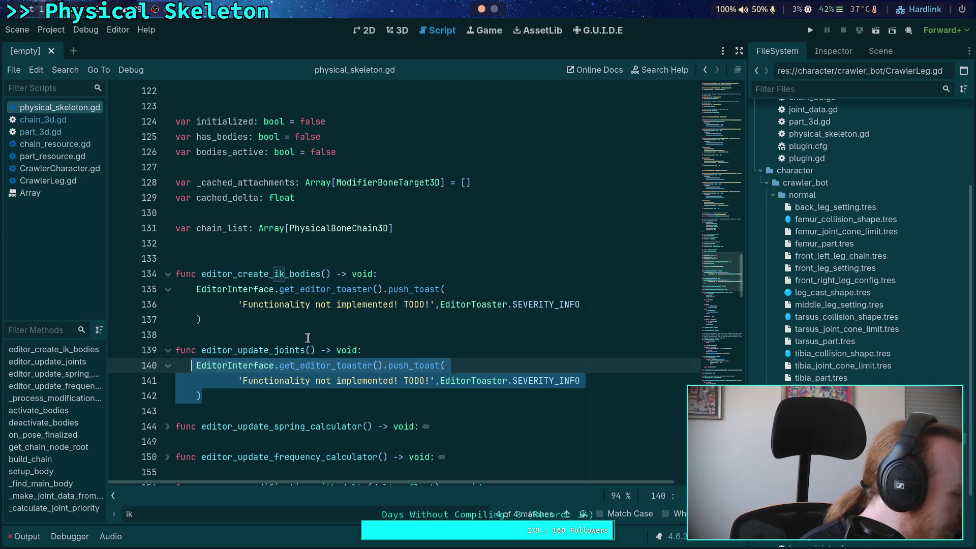
left_click(277, 335)
Step: Select the entire editor_create_ik_bodies function and delete it
scroll(273, 335, "up", 4)
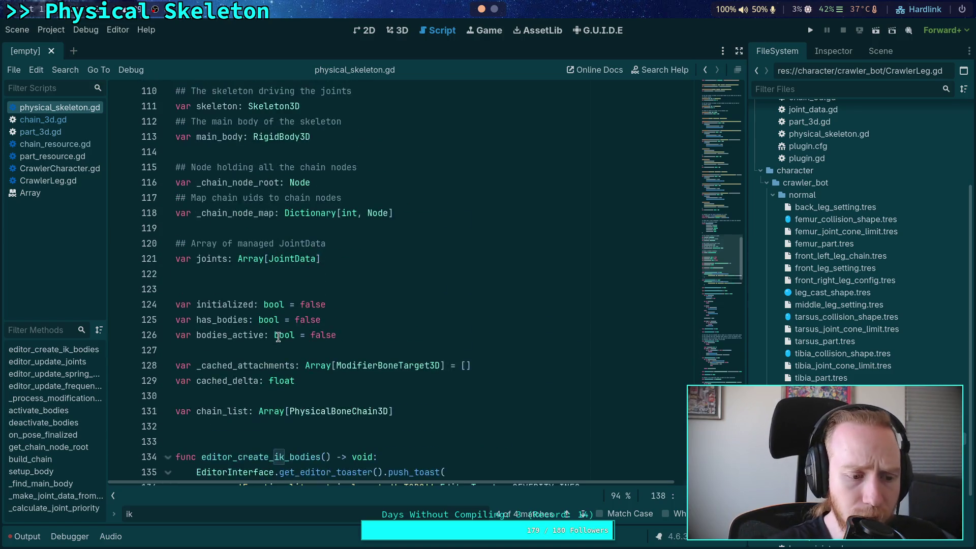
scroll(273, 335, "down", 3)
left_click_drag(221, 364, 154, 323)
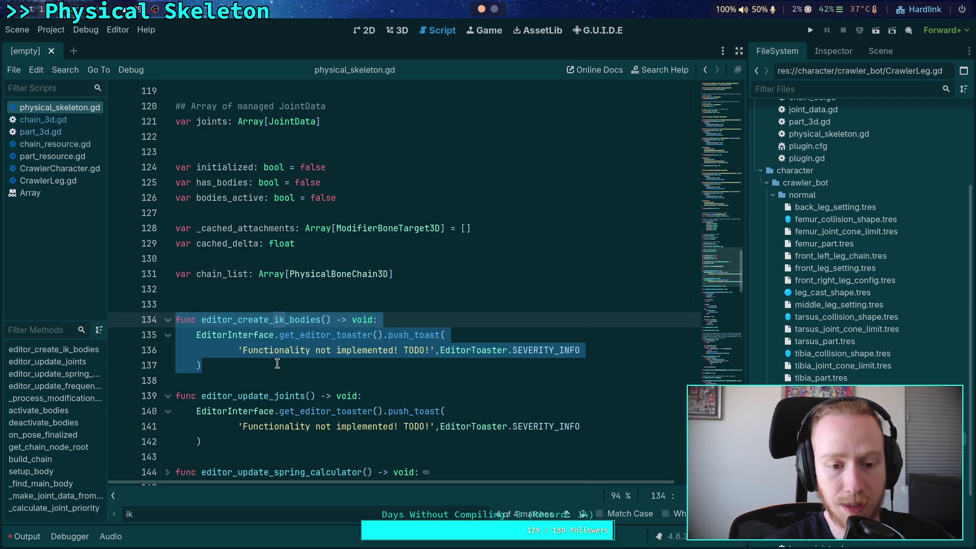
left_click_drag(251, 374, 122, 313)
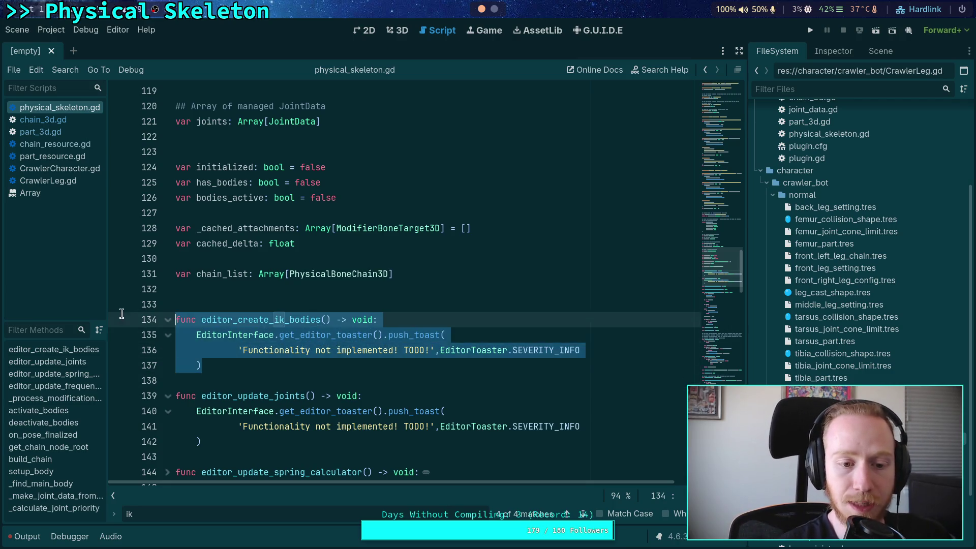
key("BackSpace")
key("Delete")
scroll(285, 337, "up", 10)
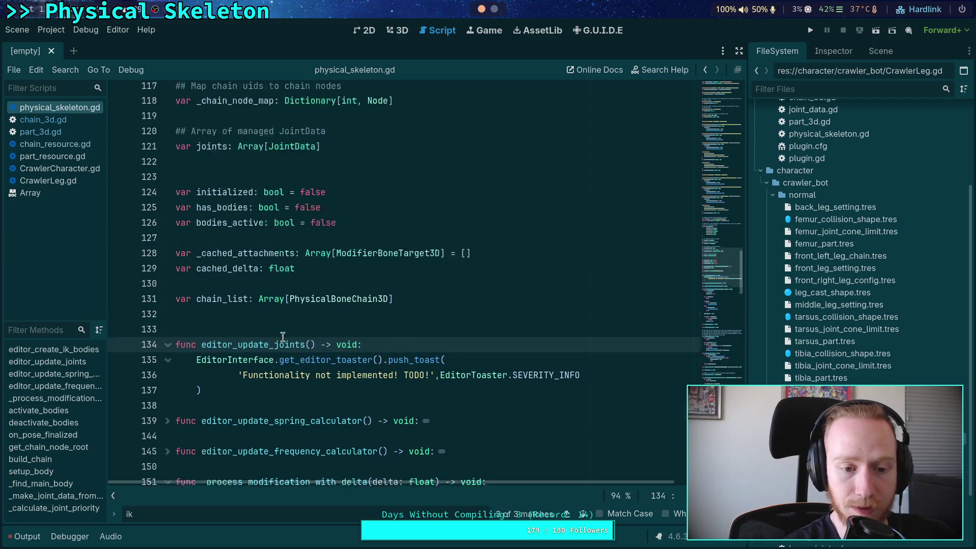
scroll(284, 337, "up", 20)
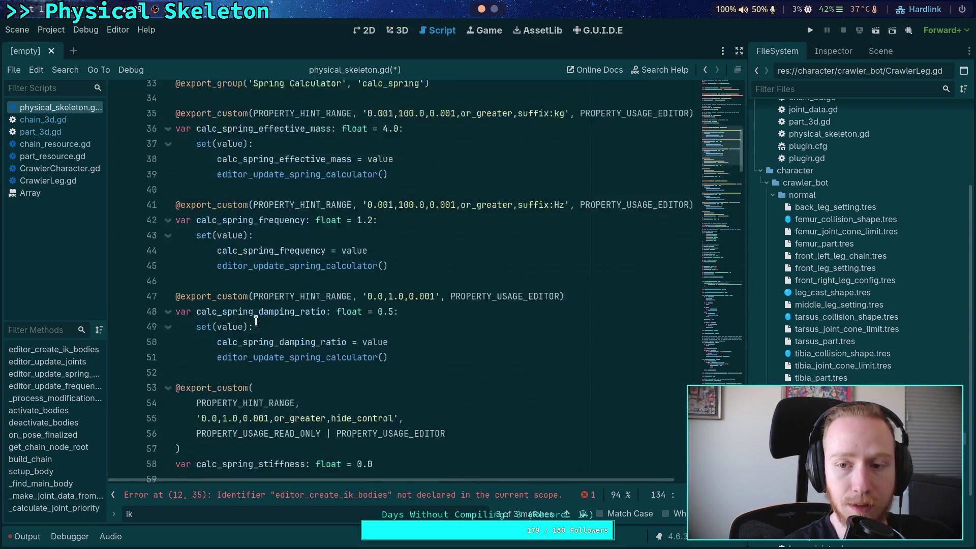
left_click_drag(468, 276, 492, 233)
key("BackSpace")
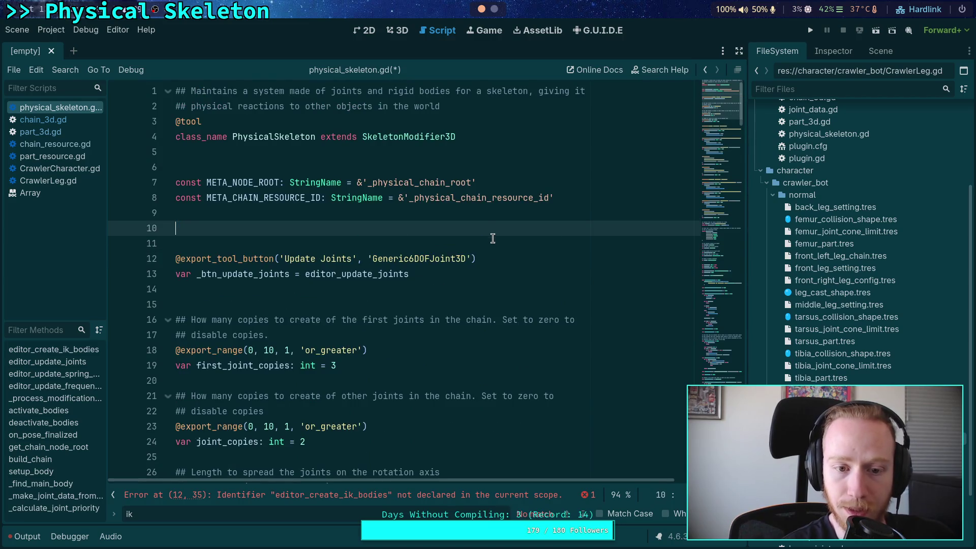
key("Delete")
left_click(437, 287)
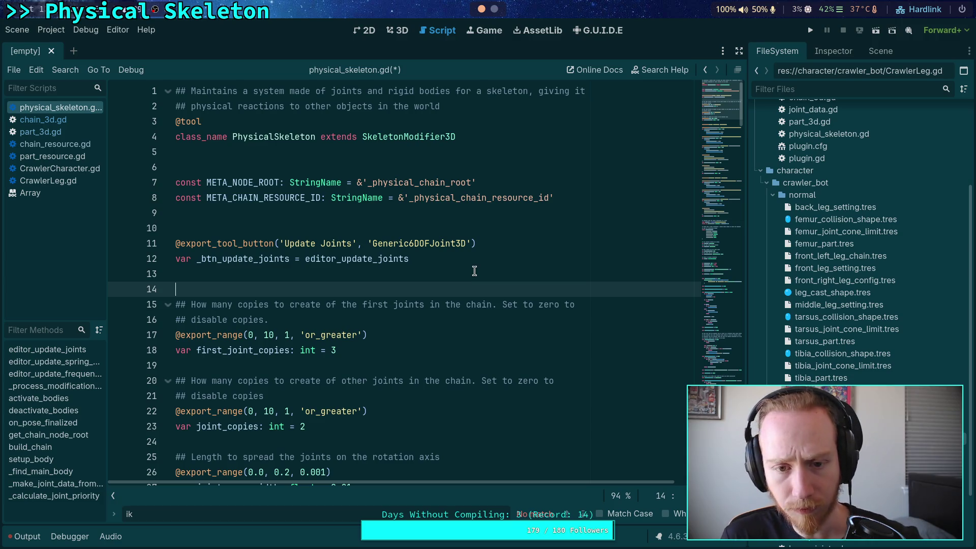
Step: Confirm META_CHAIN_RESOURCE_ID is unused via search, then delete its const line
left_click(260, 197)
key("ctrl+shift+Right")
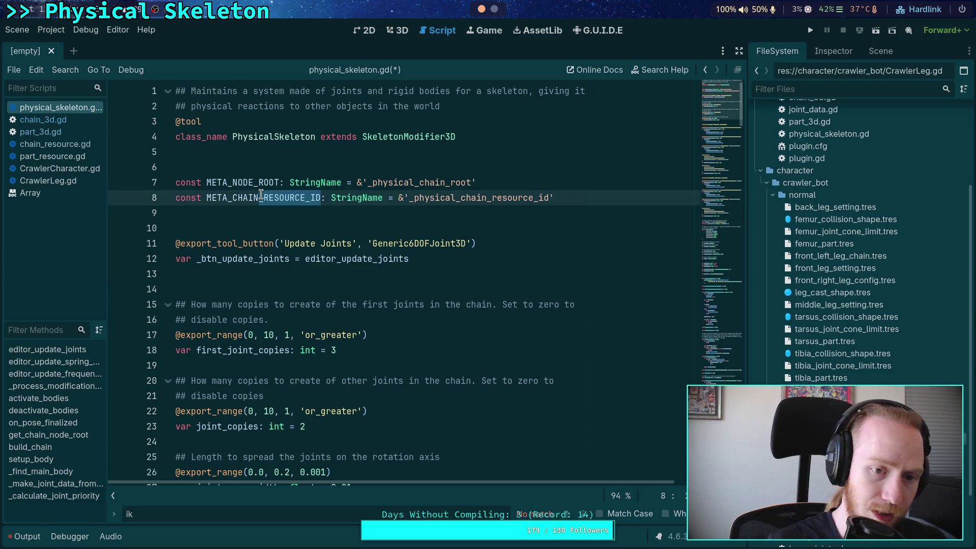
double_click(260, 197)
key("ctrl+f")
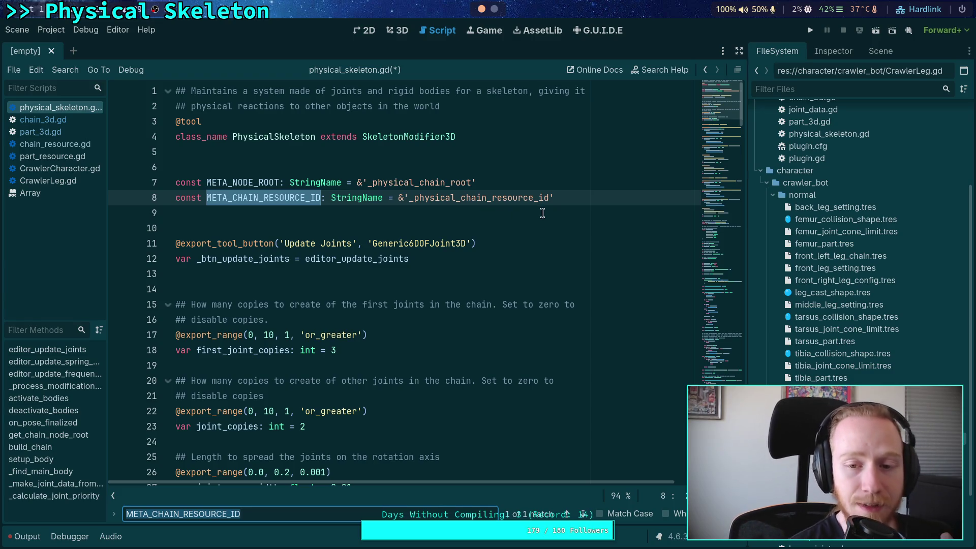
left_click_drag(570, 198, 572, 188)
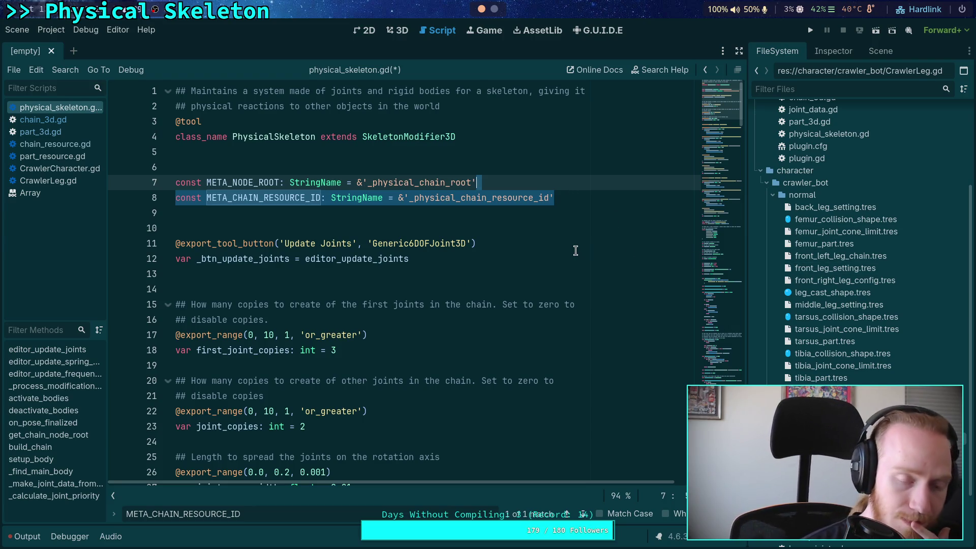
key("BackSpace")
left_click(471, 196)
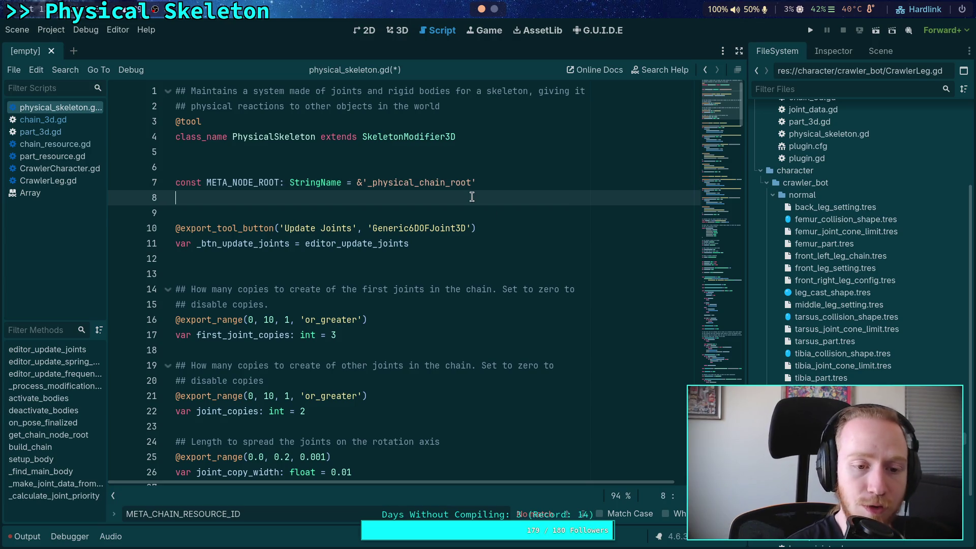
key("Escape")
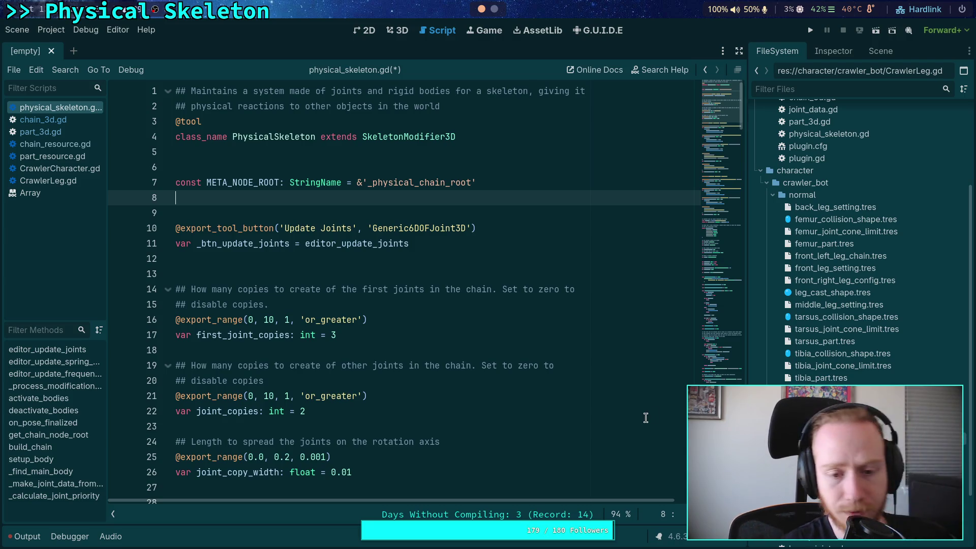
left_click(523, 273)
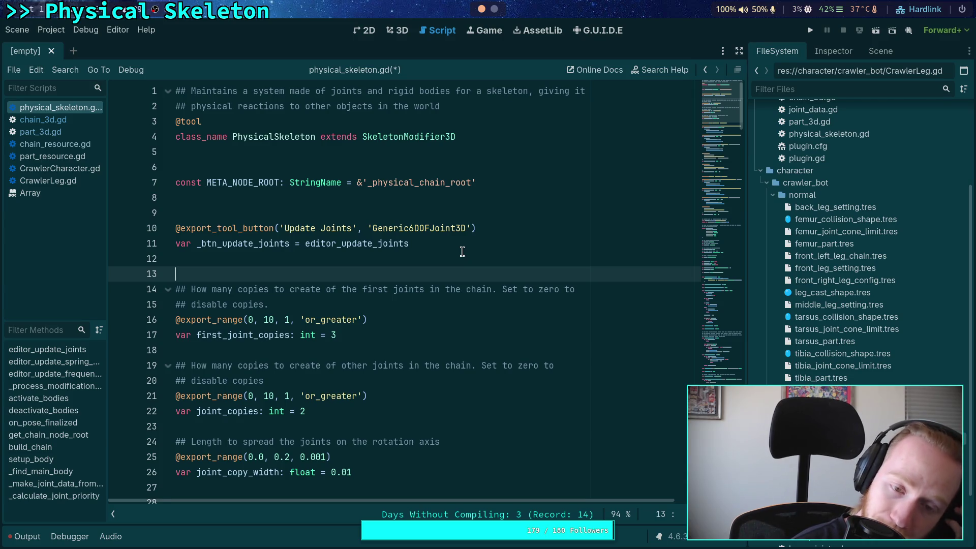
double_click(263, 185)
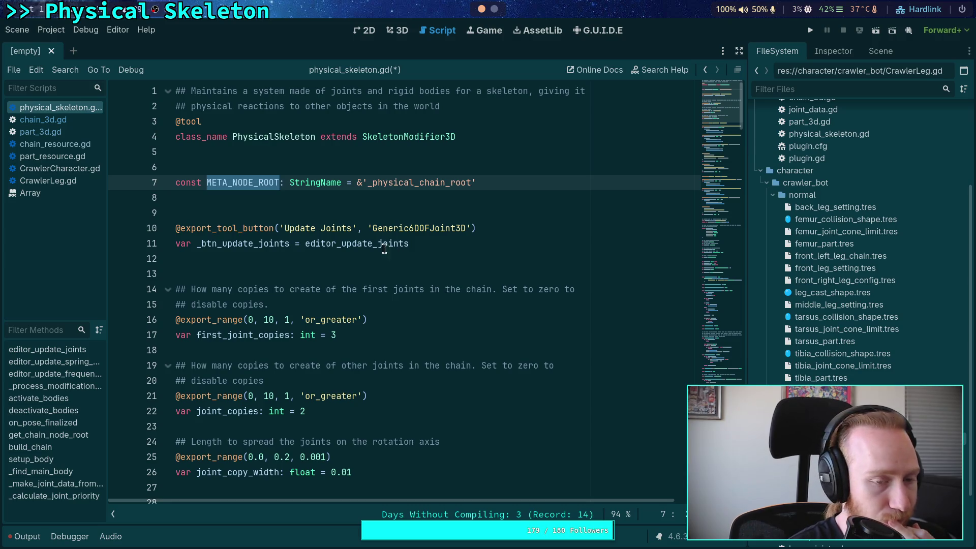
left_click(254, 207)
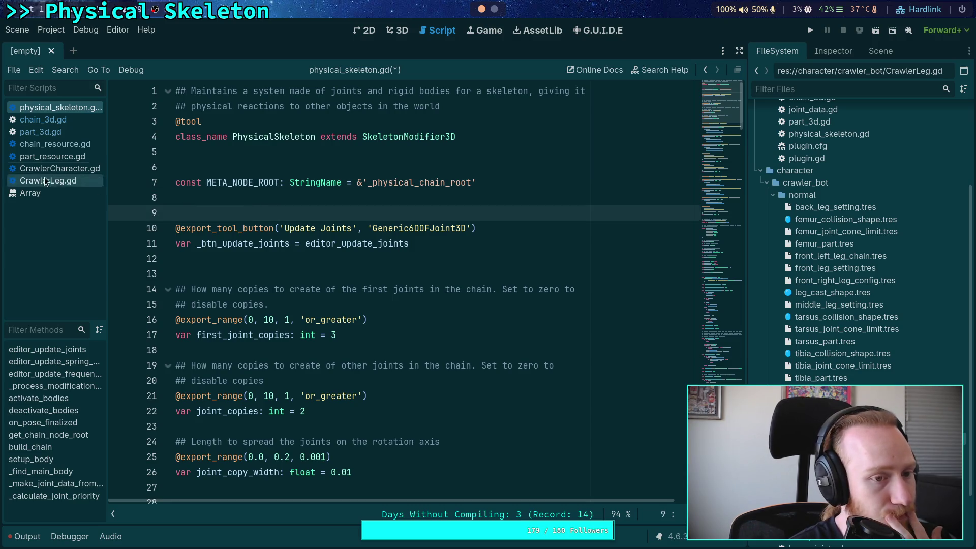
Step: Switch between the skeleton scripts and look at part_3d.gd's update function signature
left_click(60, 132)
left_click(74, 108)
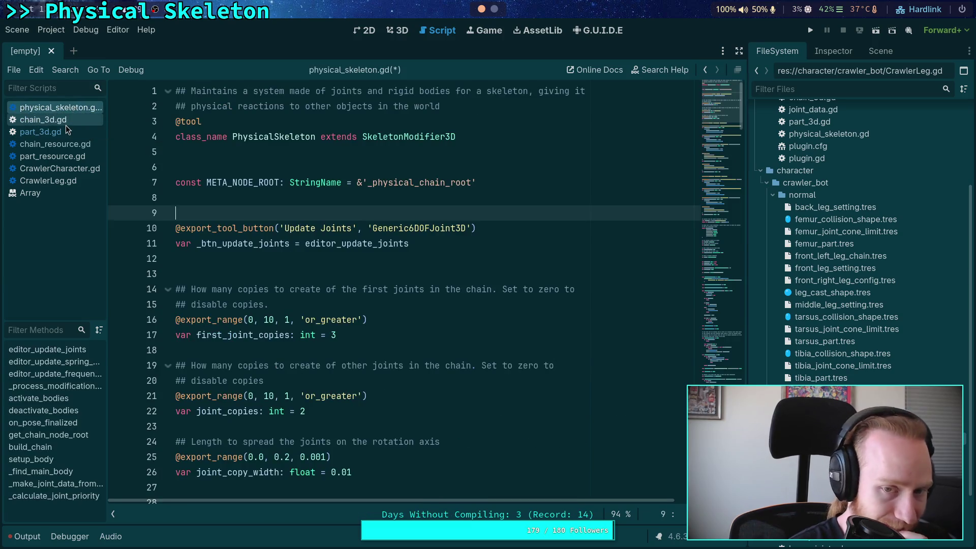
left_click(65, 125)
left_click(66, 133)
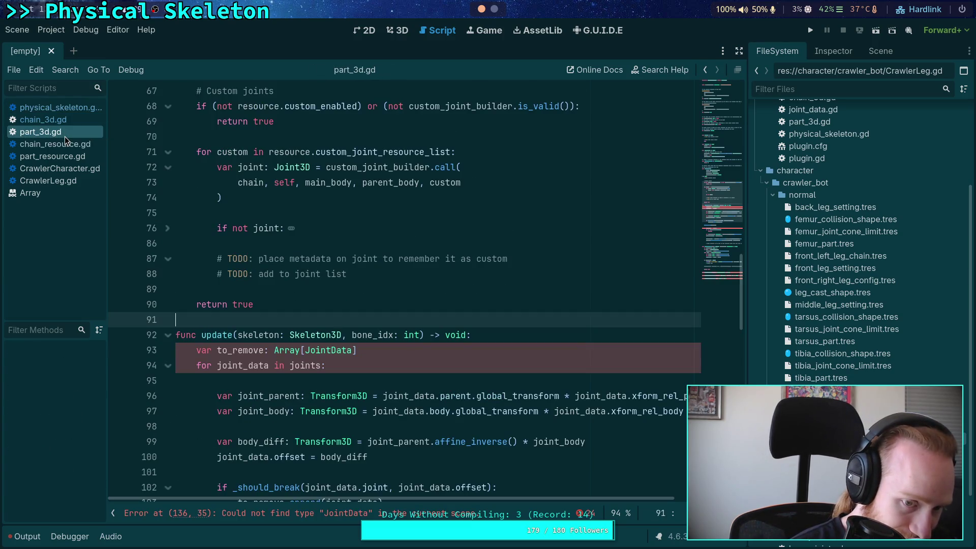
left_click(69, 120)
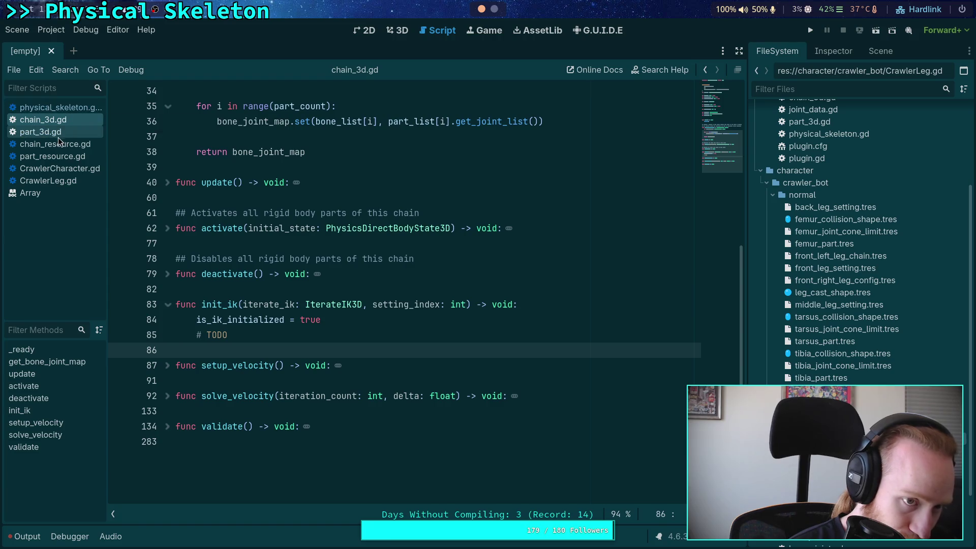
left_click(61, 132)
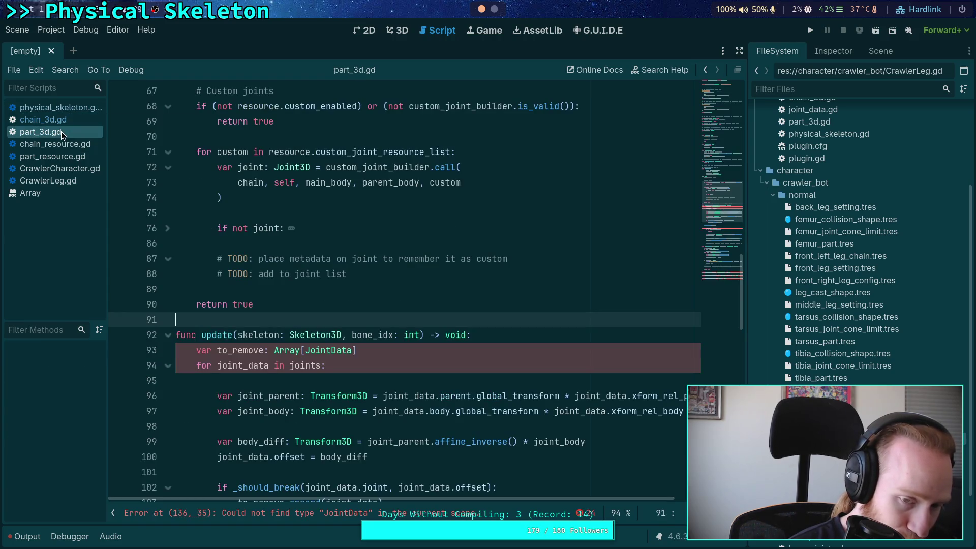
scroll(545, 161, "down", 7)
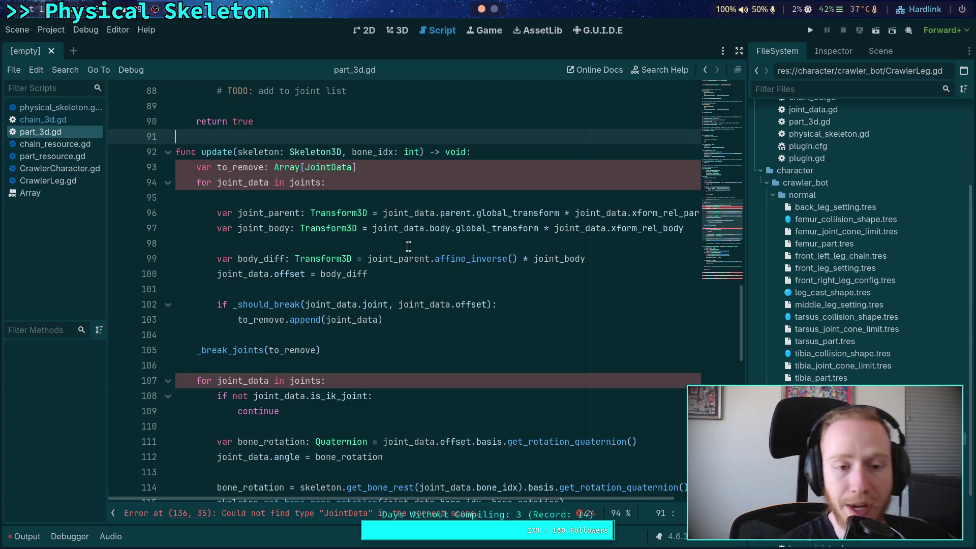
left_click(546, 162)
left_click(524, 156)
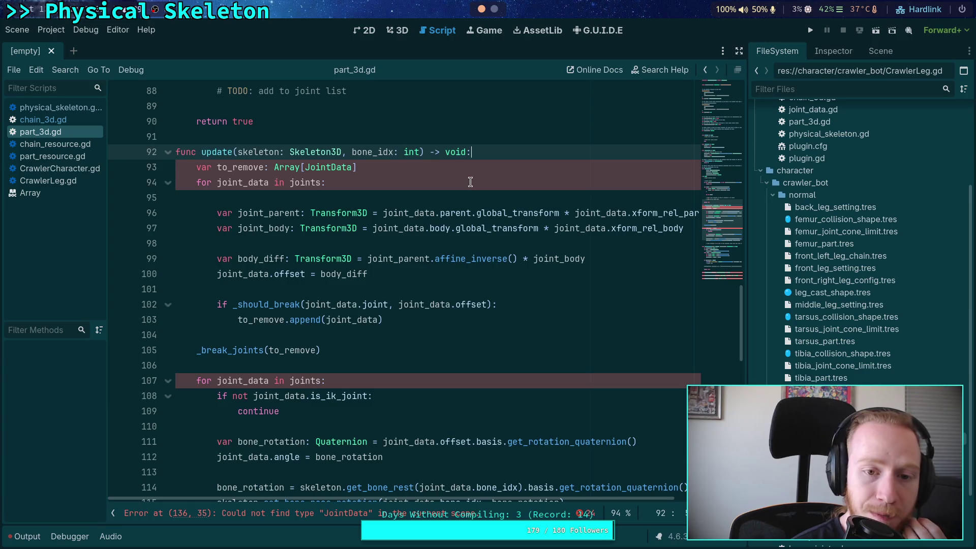
Step: Unfold update() in chain_3d.gd and follow part.update to its definition in part_3d.gd
left_click(43, 120)
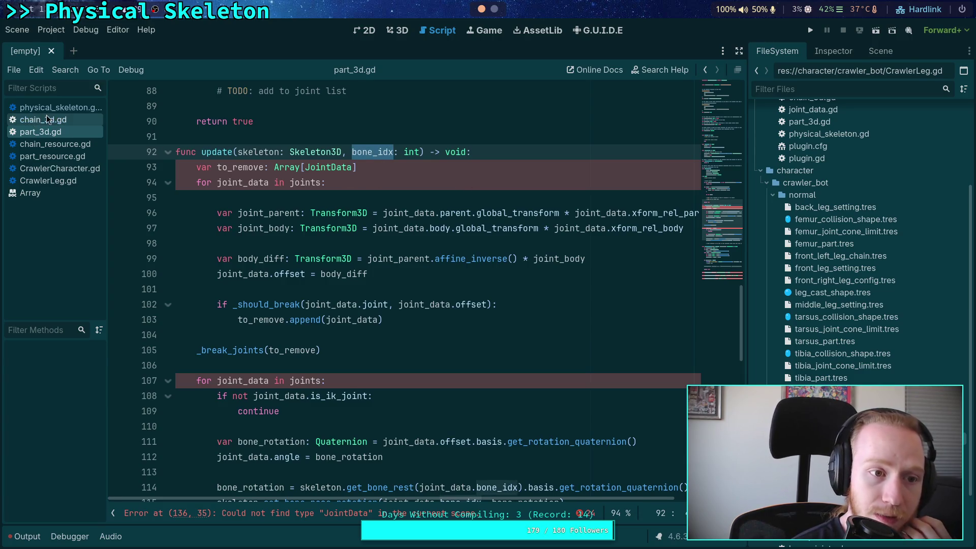
left_click(167, 274)
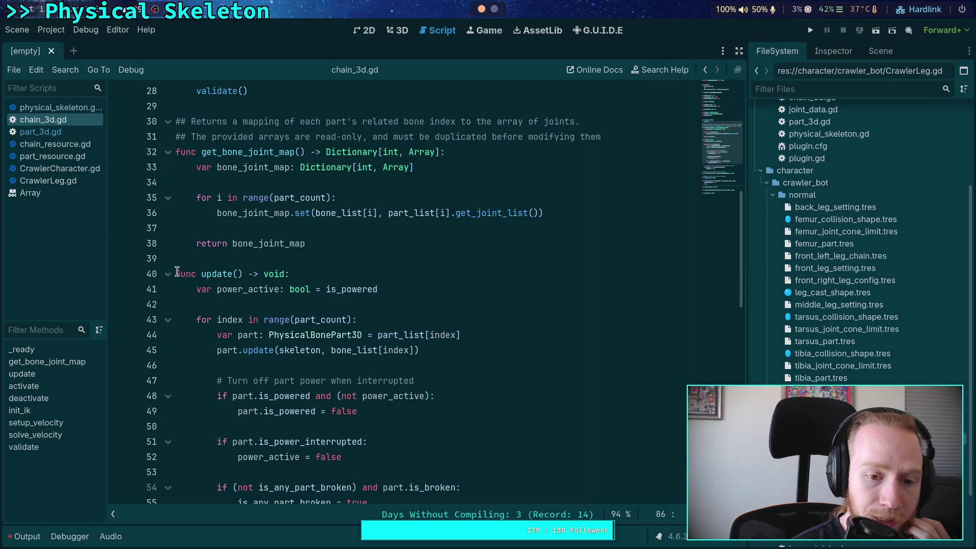
scroll(171, 275, "down", 4)
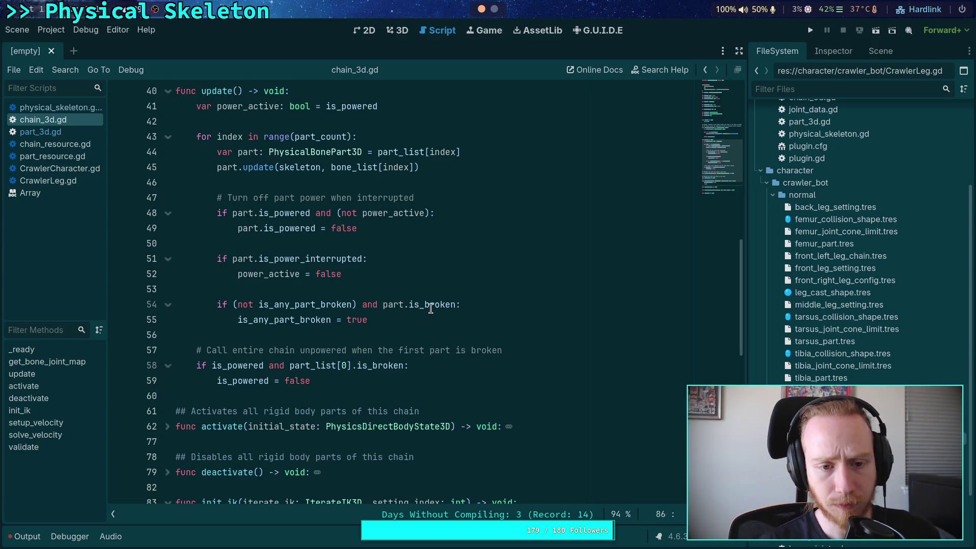
left_click(283, 168, "ctrl")
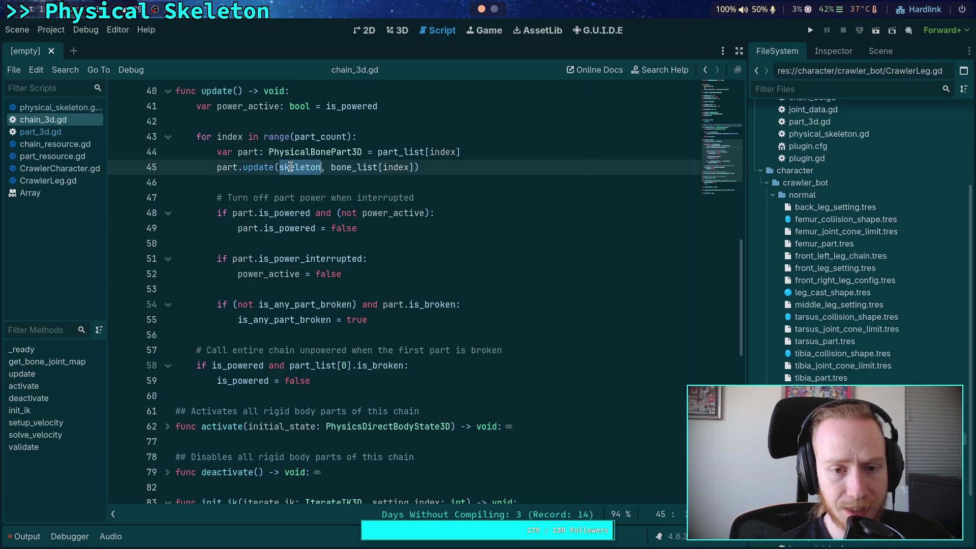
left_click(335, 257)
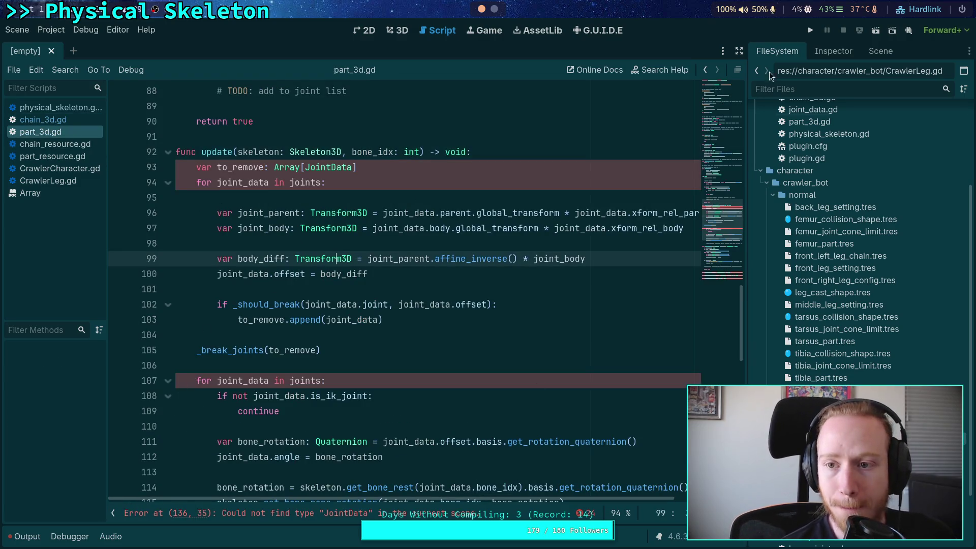
Step: Switch to distraction-free mode and inspect global_transform on line 96
left_click(740, 51)
scroll(502, 193, "up", 2)
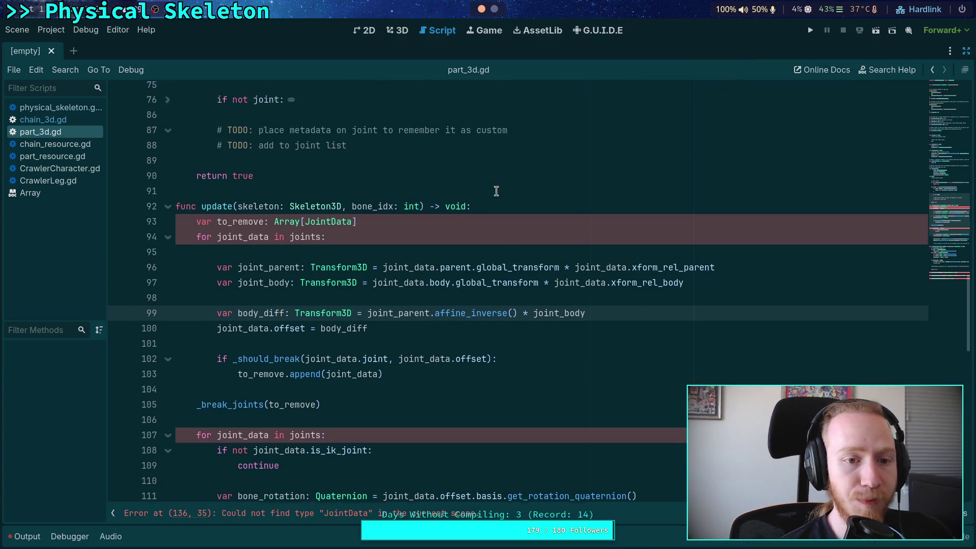
double_click(481, 304)
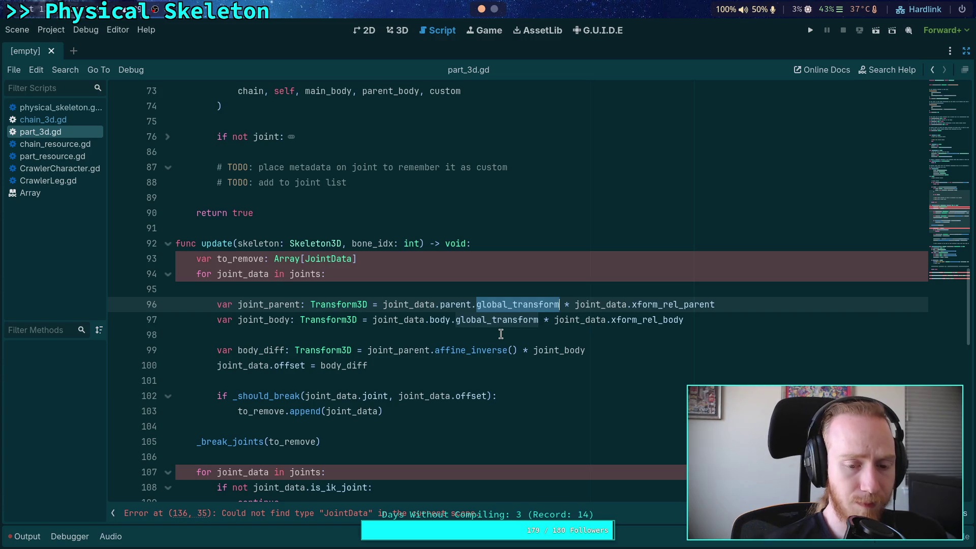
left_click(407, 288)
Step: Read through update() and select the unresolved JointData type on line 93
scroll(408, 289, "up", 5)
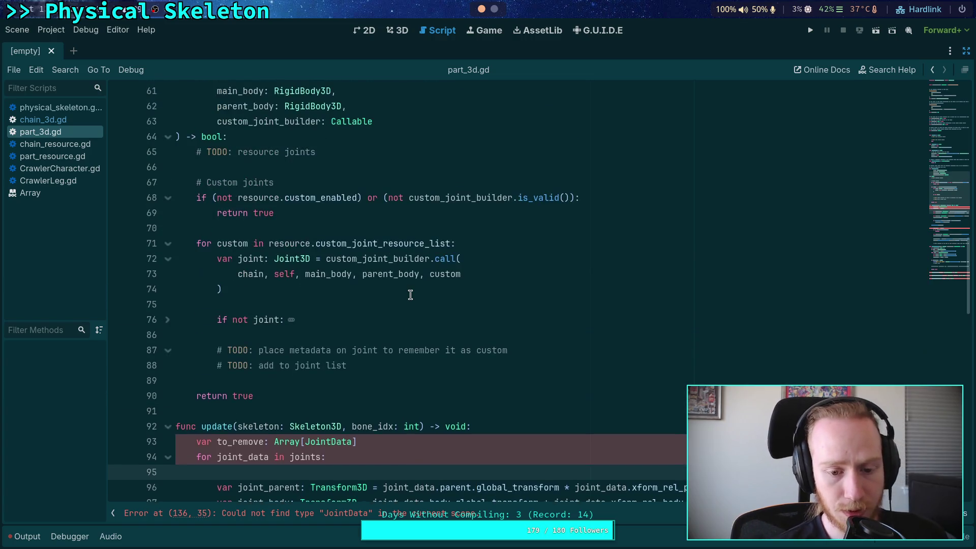
scroll(410, 291, "up", 7)
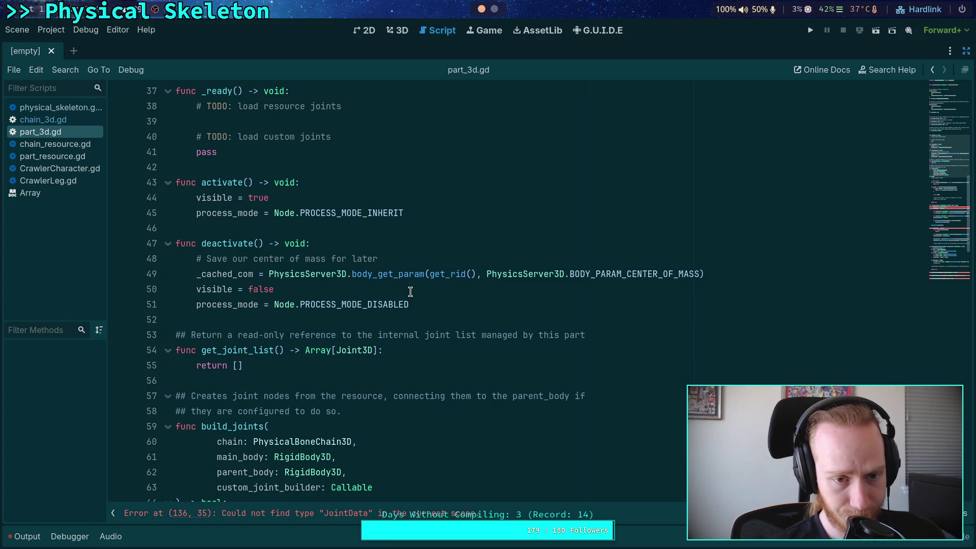
scroll(411, 292, "up", 4)
scroll(402, 305, "down", 14)
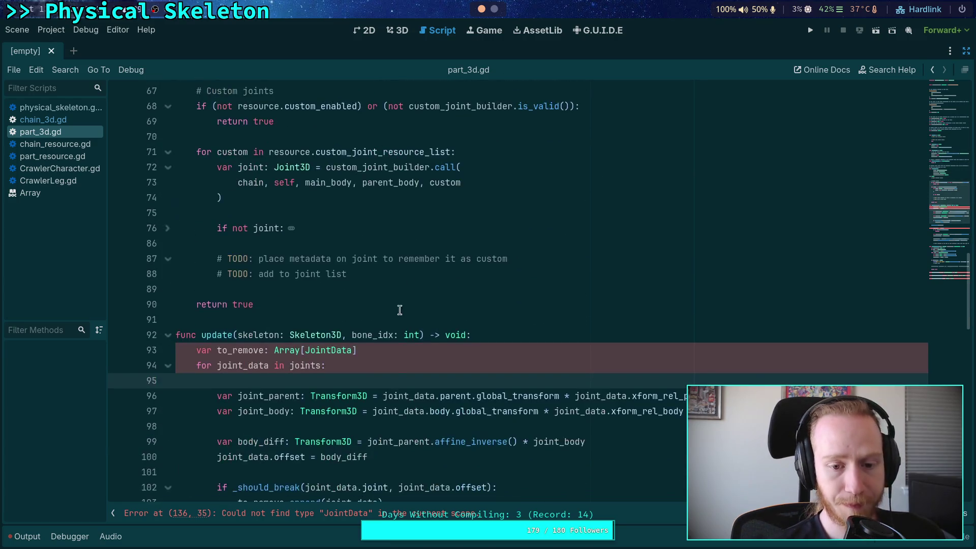
scroll(399, 310, "down", 2)
mouse_move(393, 349)
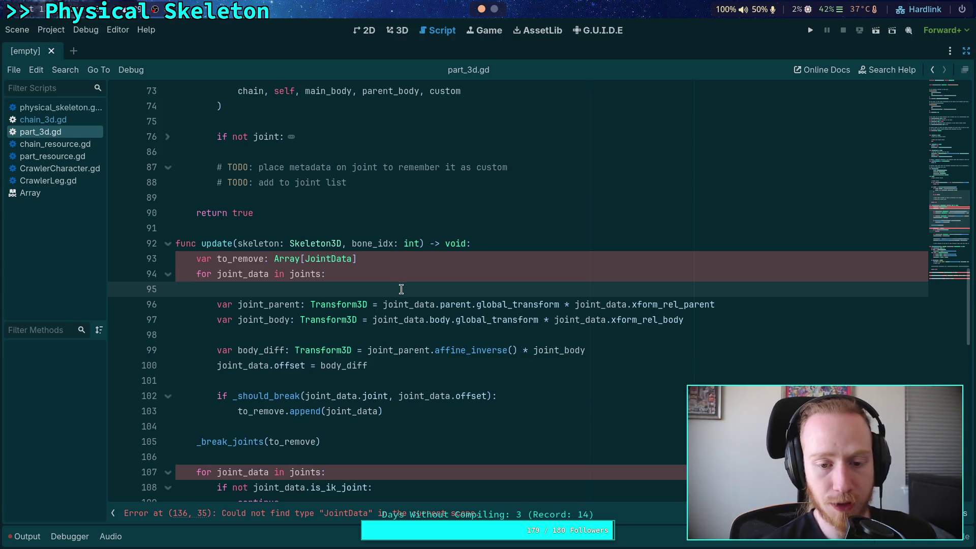
scroll(377, 273, "up", 13)
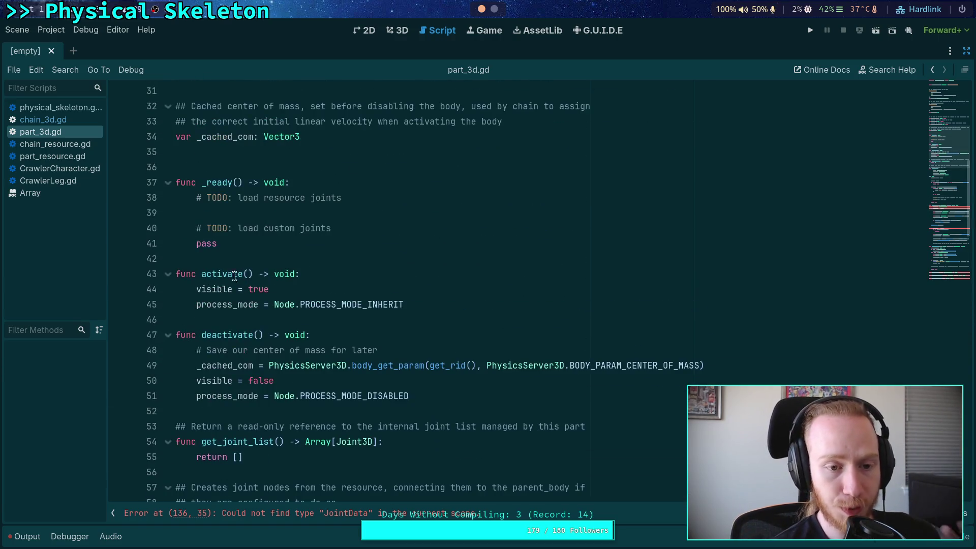
scroll(355, 283, "down", 13)
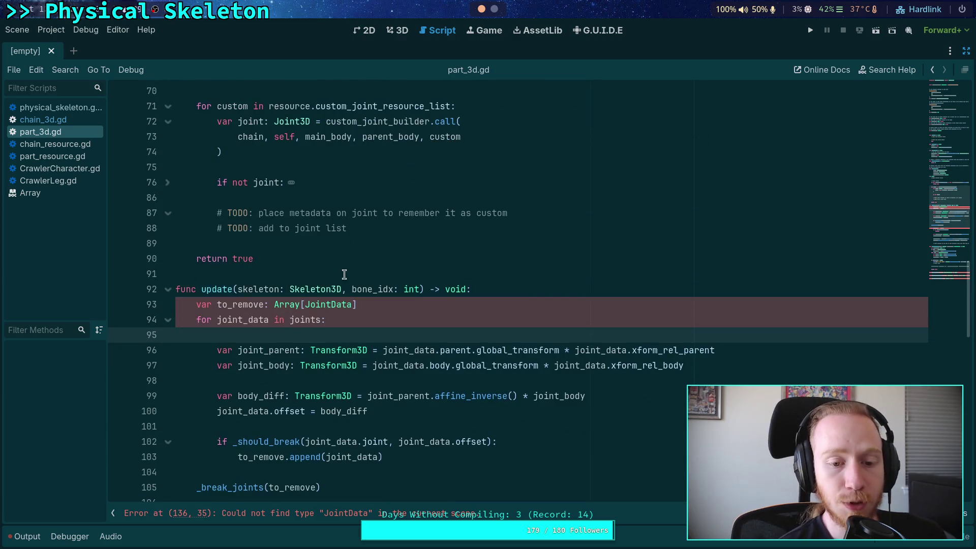
left_click(519, 290)
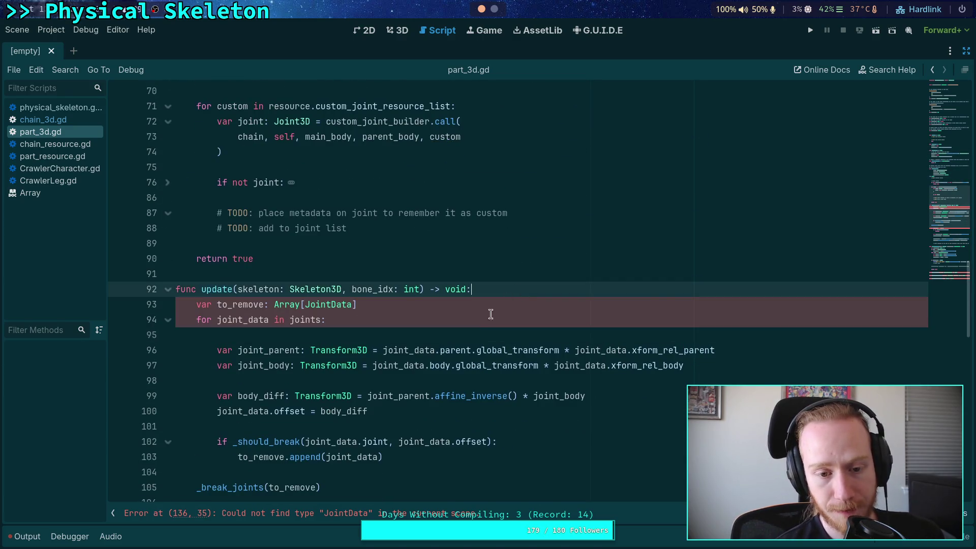
scroll(422, 293, "down", 1)
double_click(378, 262)
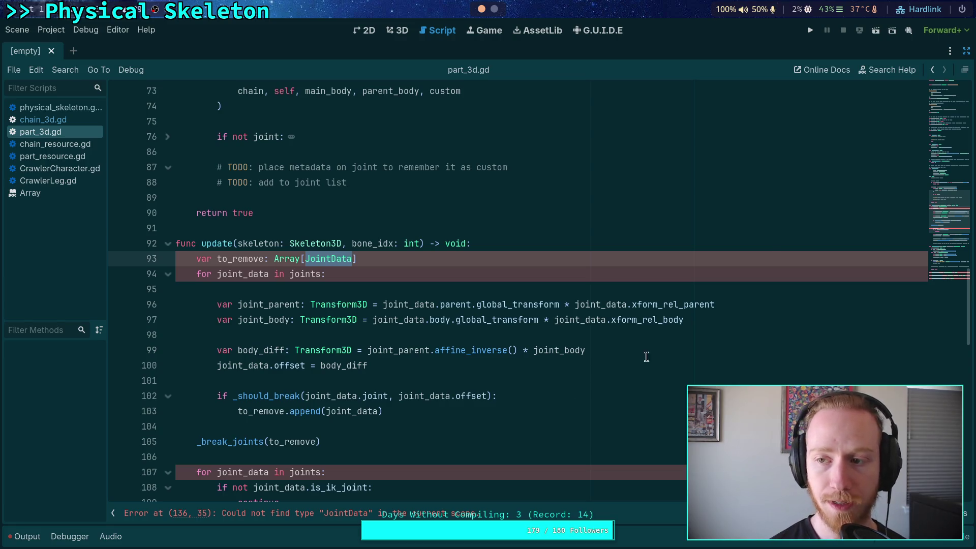
Step: Exit distraction-free mode and open joint_data.gd from the FileSystem dock
left_click(966, 51)
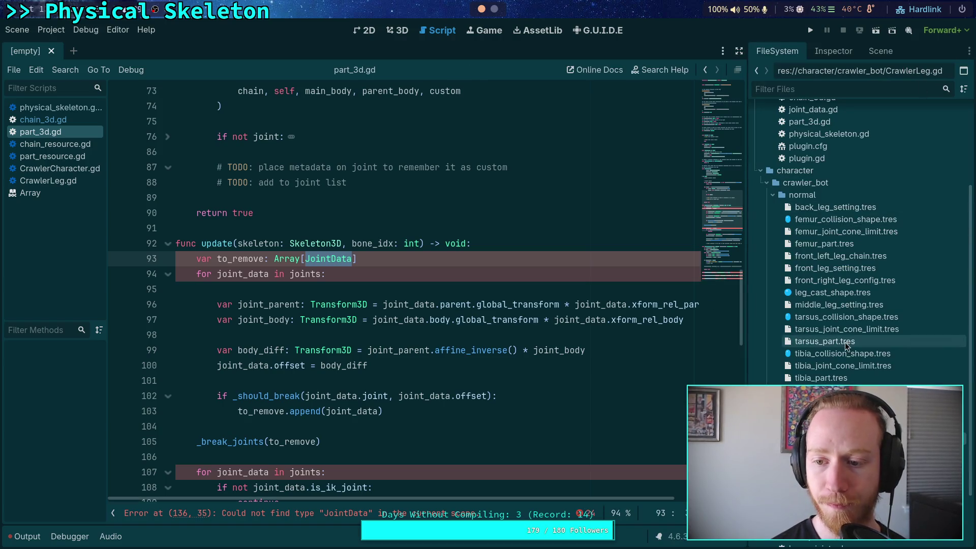
left_click(761, 172)
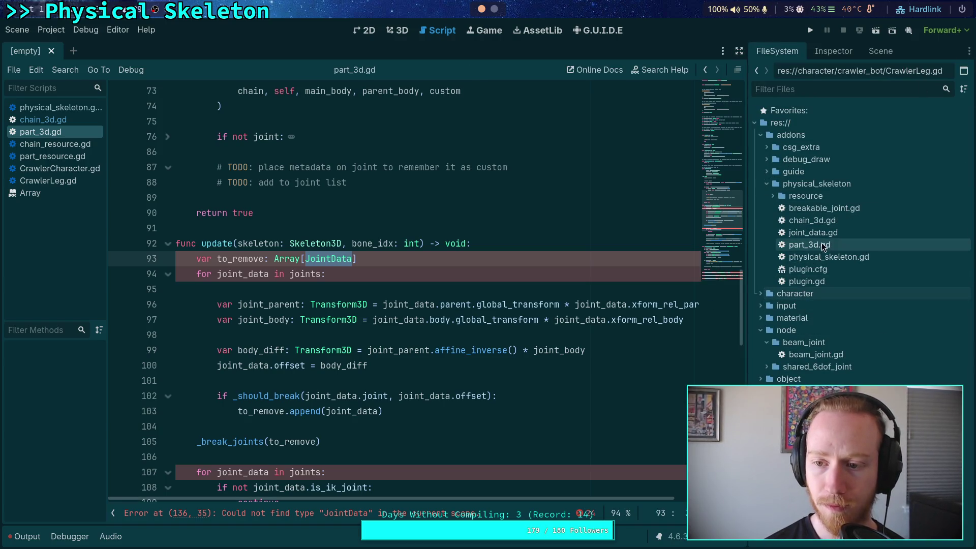
double_click(841, 232)
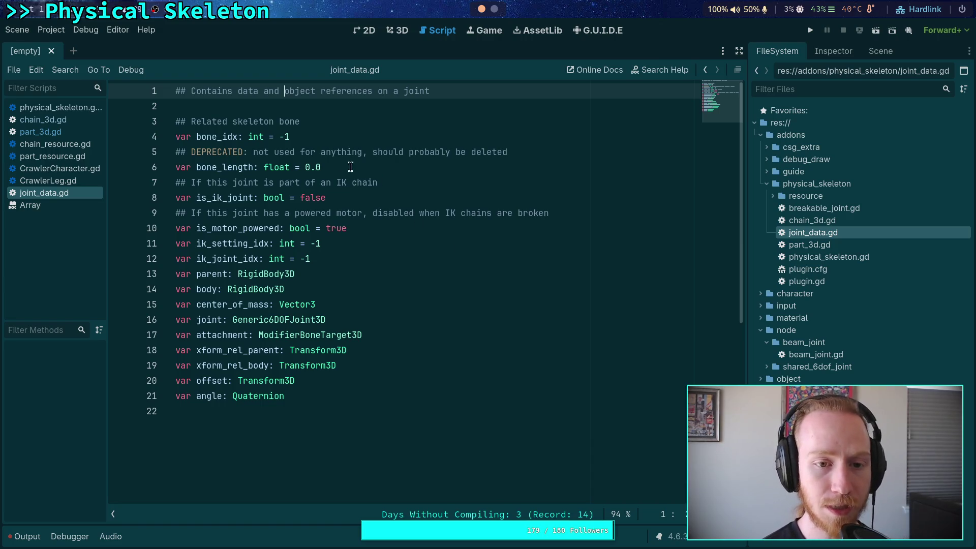
Step: Delete the bone_idx, bone_length, body, center_of_mass and attachment fields from joint_data.gd
left_click_drag(321, 168, 134, 126)
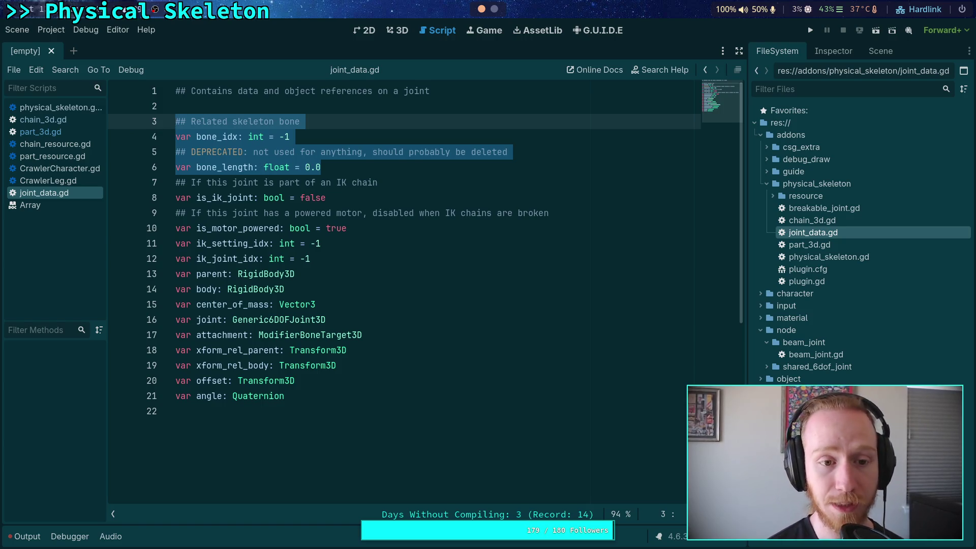
key("Delete")
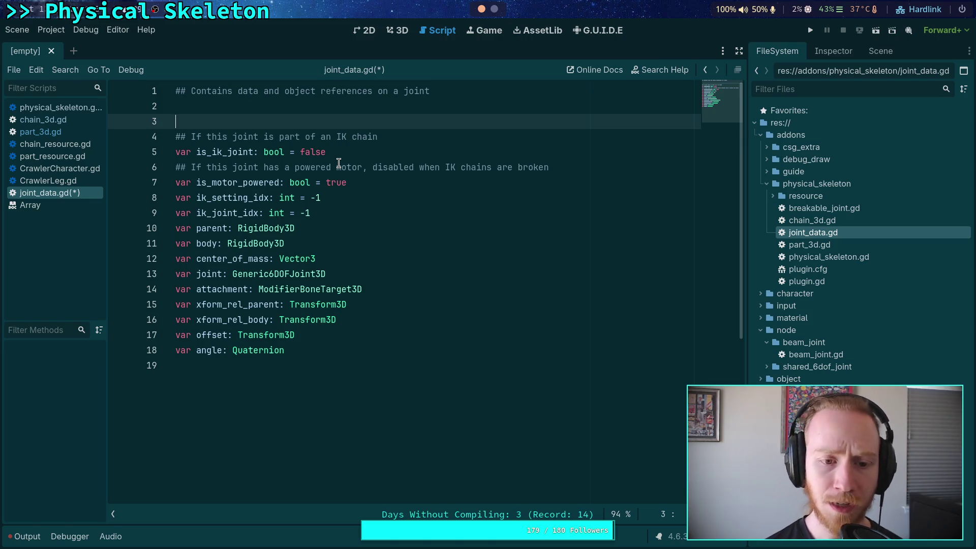
left_click_drag(314, 243, 323, 227)
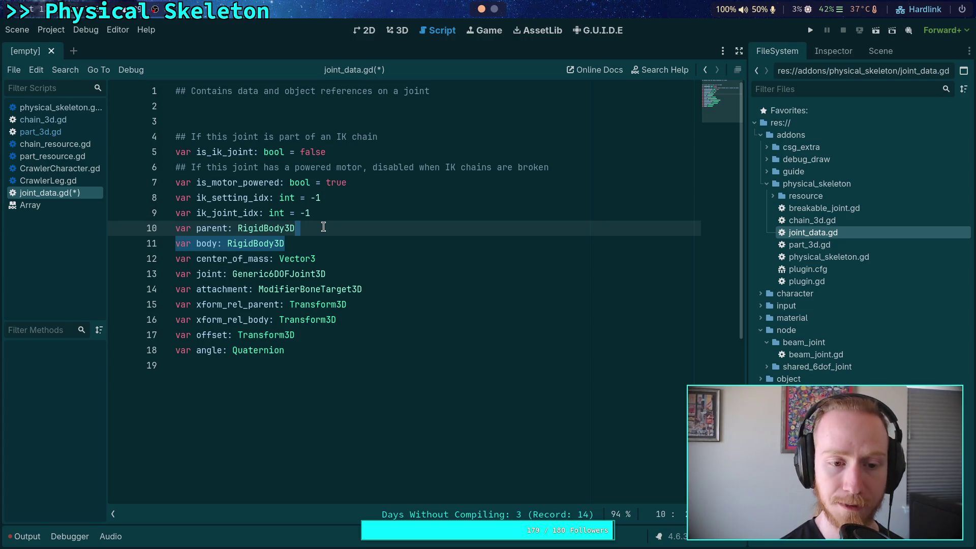
key("BackSpace")
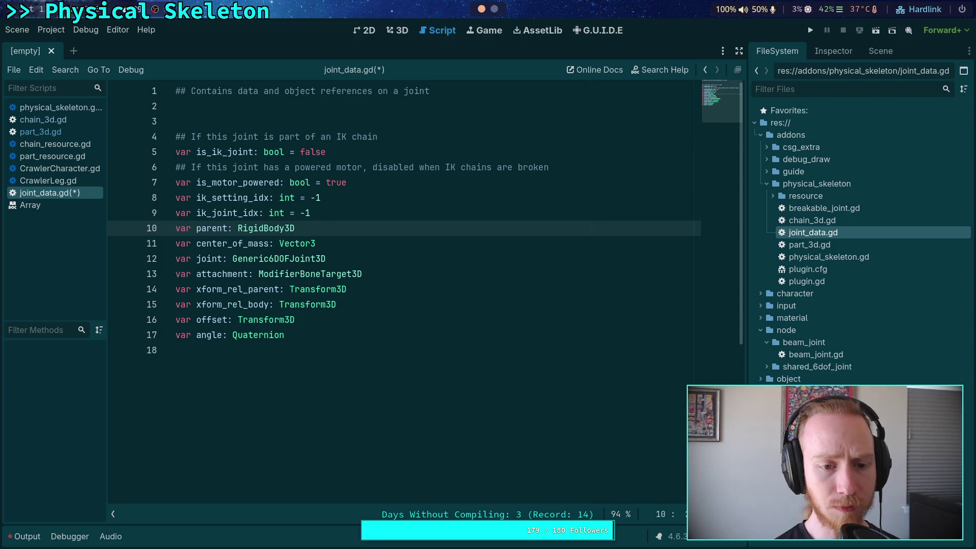
left_click_drag(317, 244, 326, 228)
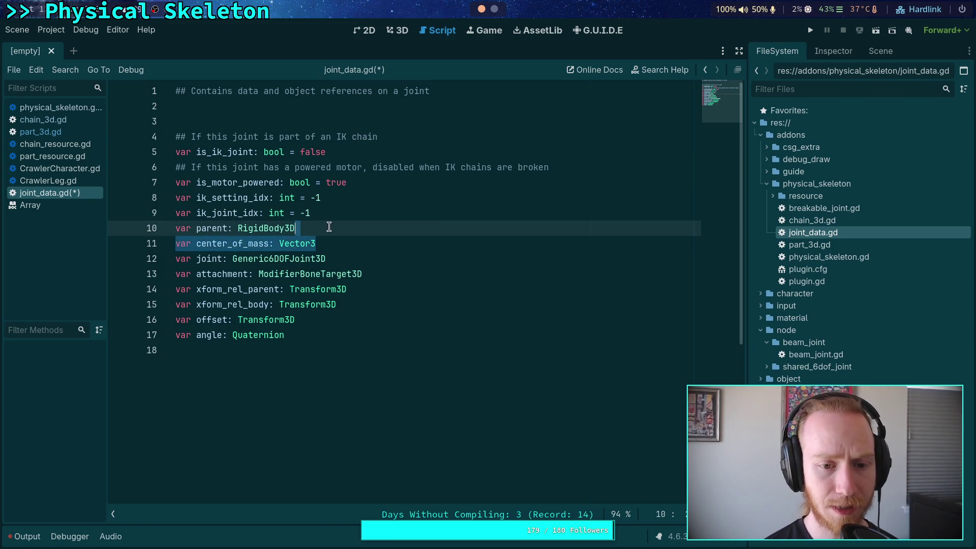
key("BackSpace")
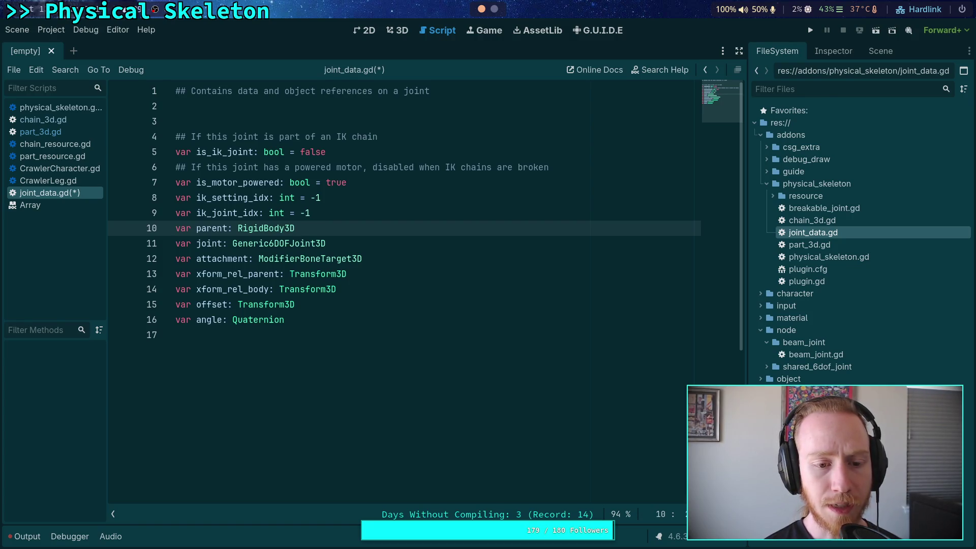
left_click_drag(360, 253, 379, 244)
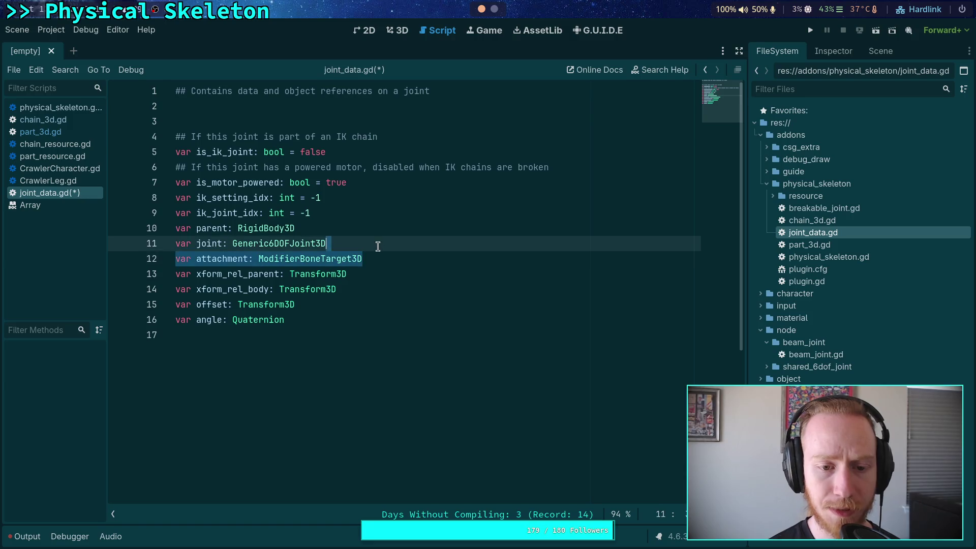
key("BackSpace")
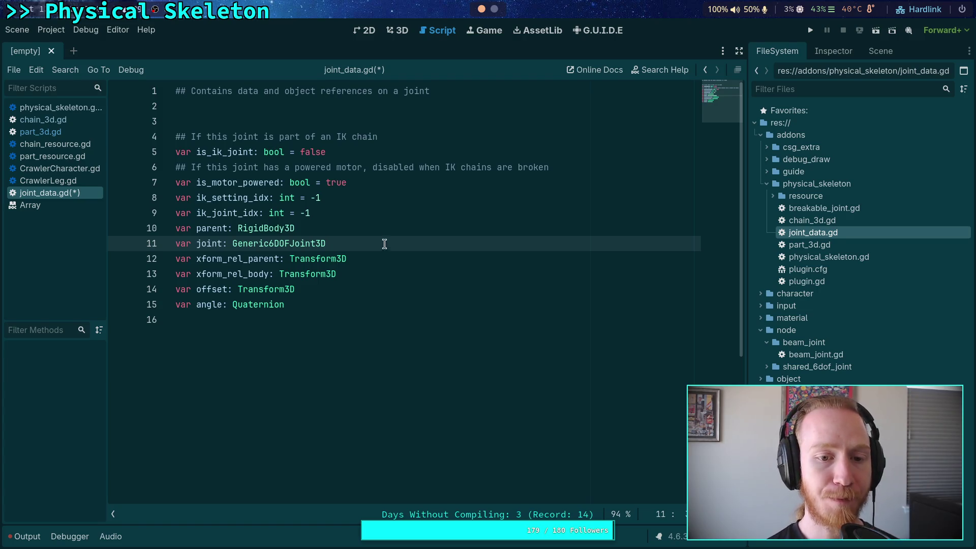
Step: Remove the IK fields ik_setting_idx, ik_joint_idx and is_ik_joint
left_click_drag(346, 213, 380, 188)
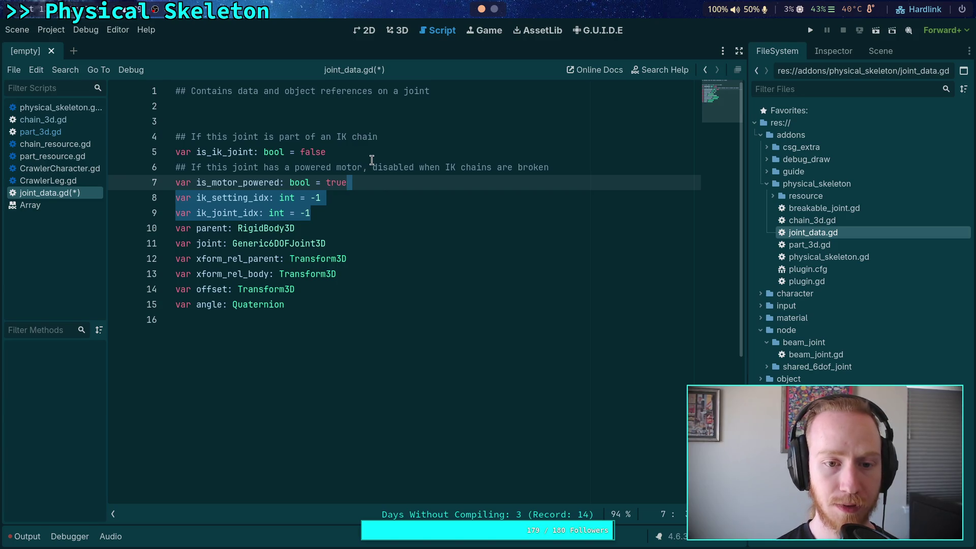
key("Delete")
mouse_move(357, 155)
left_mouse_down()
mouse_move(195, 155)
mouse_move(159, 144)
left_mouse_up()
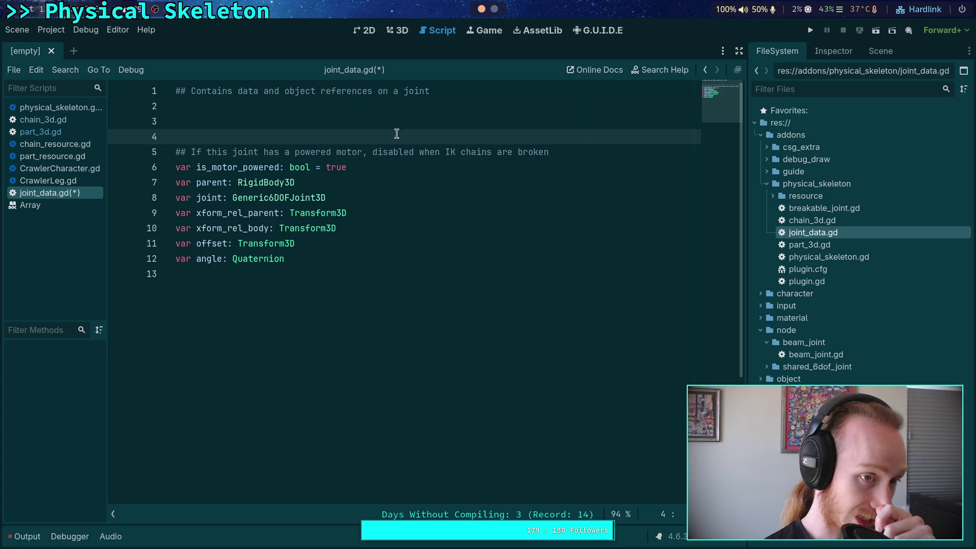
left_click(55, 138)
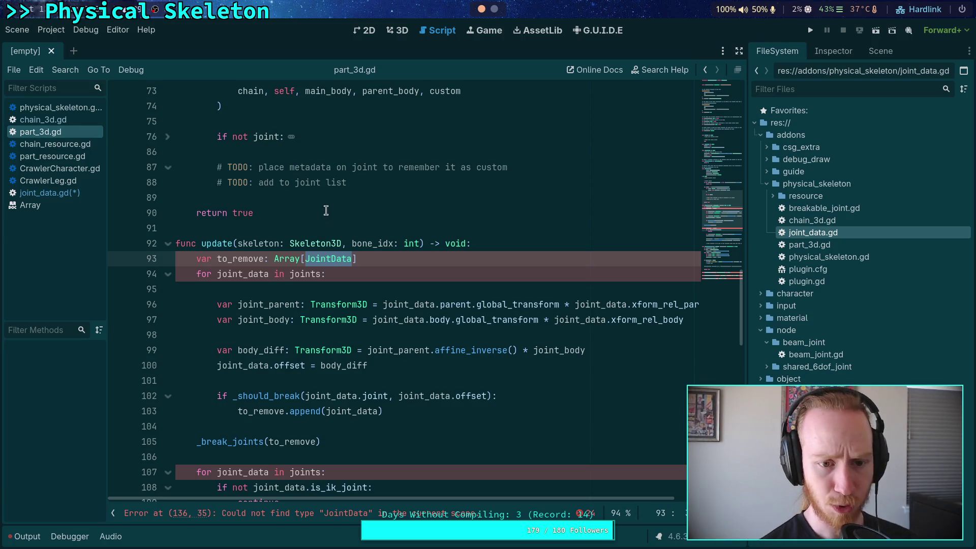
Step: Check is_motor_broken in part_3d.gd, then delete is_motor_powered and its comment from joint_data.gd
scroll(620, 245, "up", 5)
left_click_drag(720, 235, 721, 127)
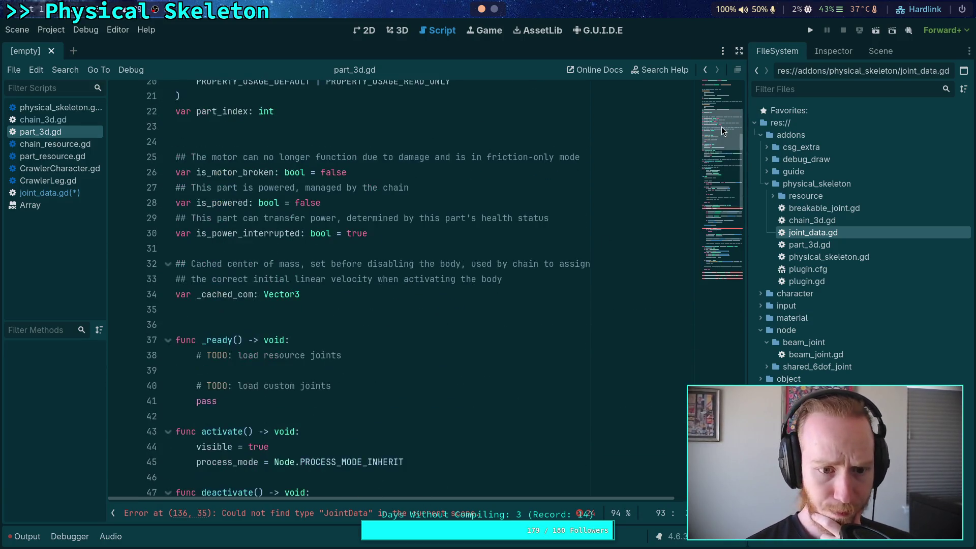
double_click(237, 177)
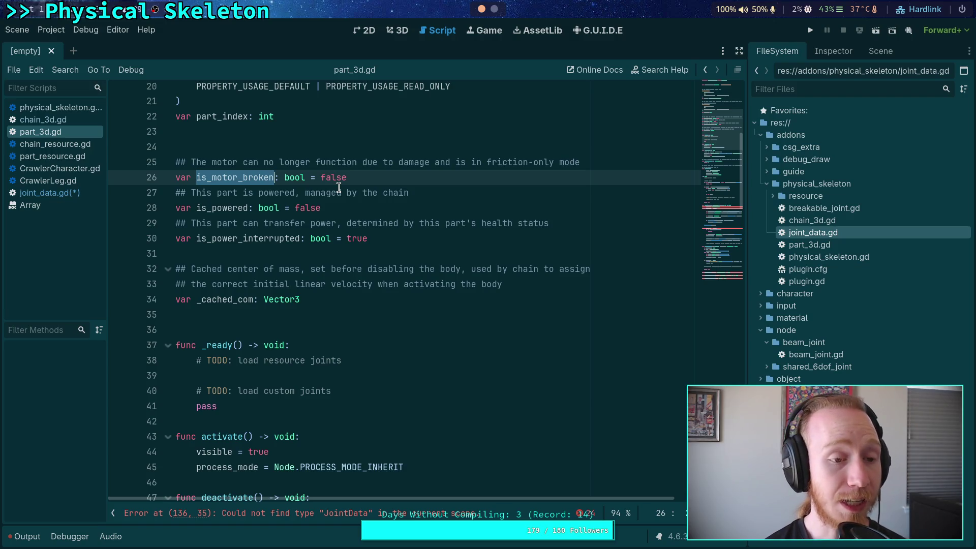
left_click(38, 193)
left_click_drag(373, 167, 378, 142)
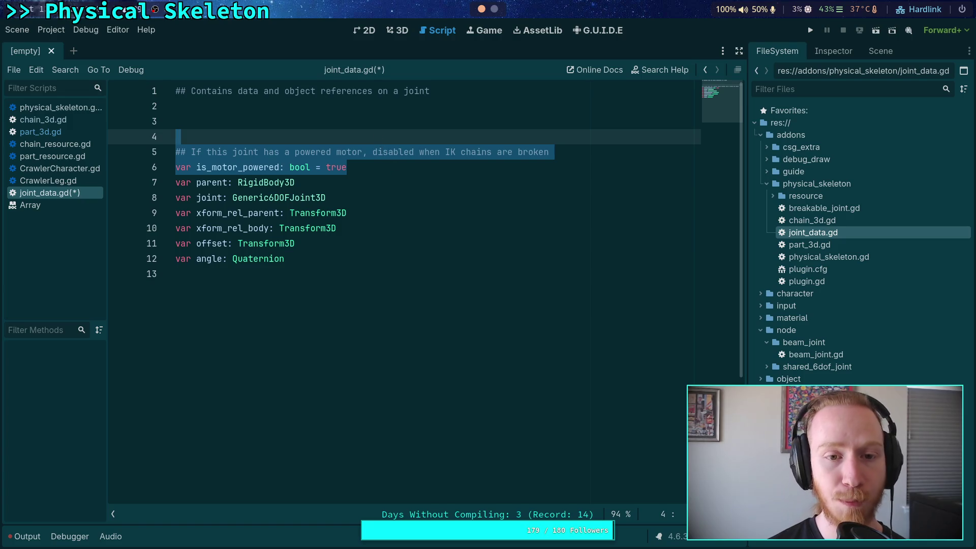
key("BackSpace")
key("BackSpace")
key("BackSpace")
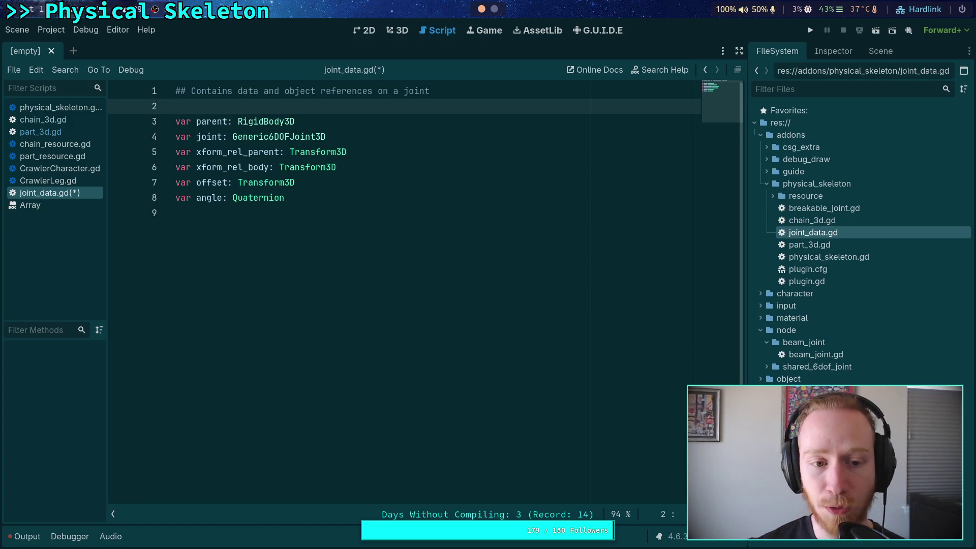